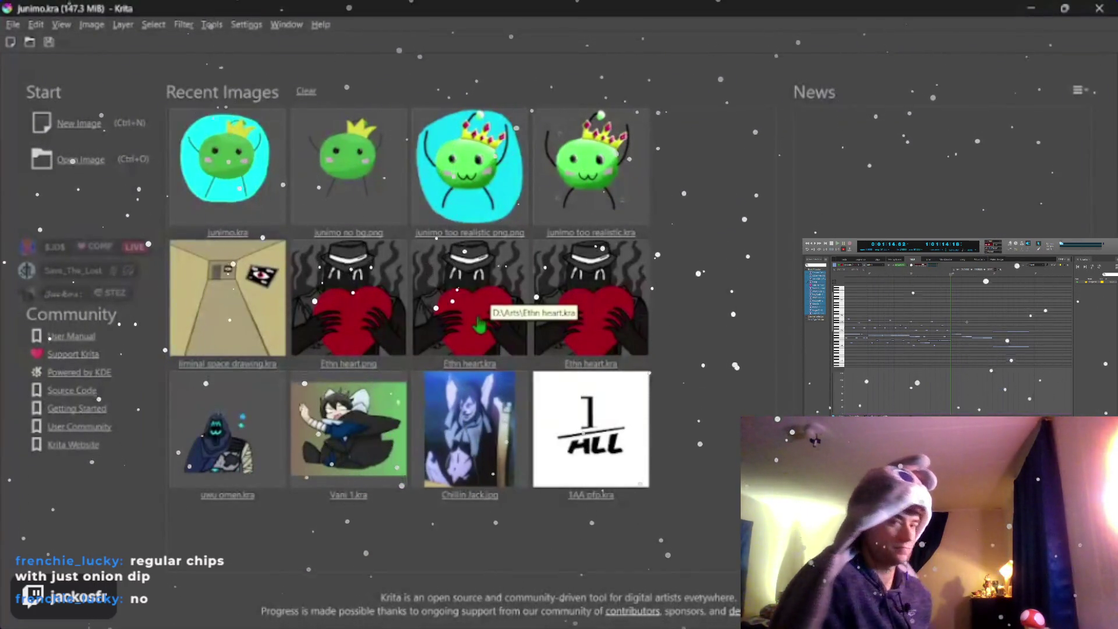
Step: Open 'liminal space drawing.kra' from Recent Images on the Welcome screen
{"action": "left_click", "coordinate": [479, 324]}
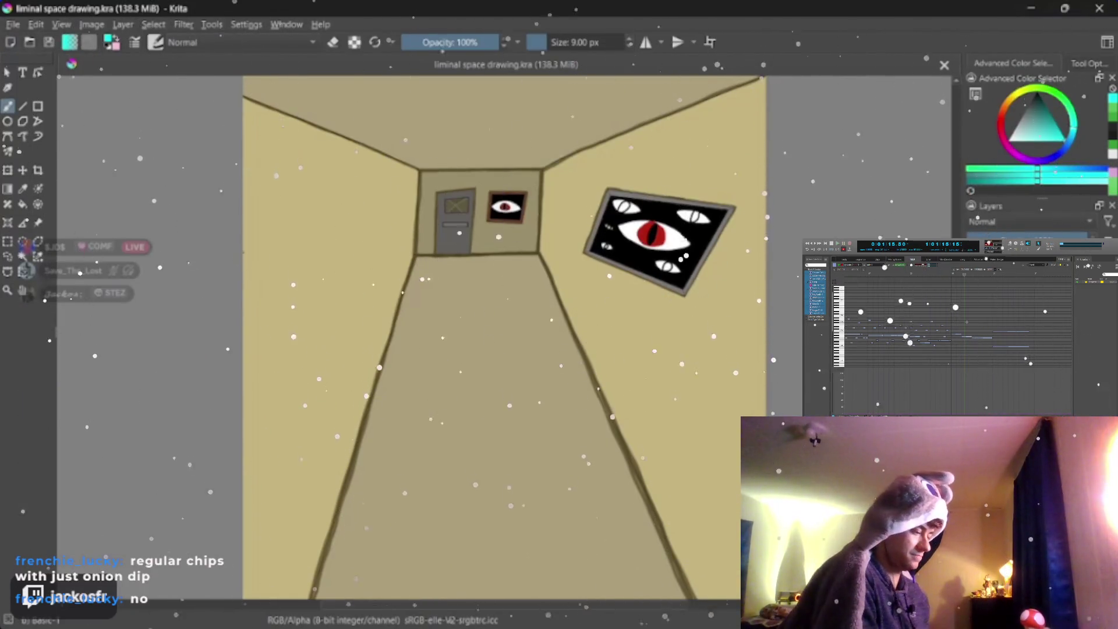
{"action": "scroll", "coordinate": [318, 432], "scroll_direction": "down", "scroll_amount": 2}
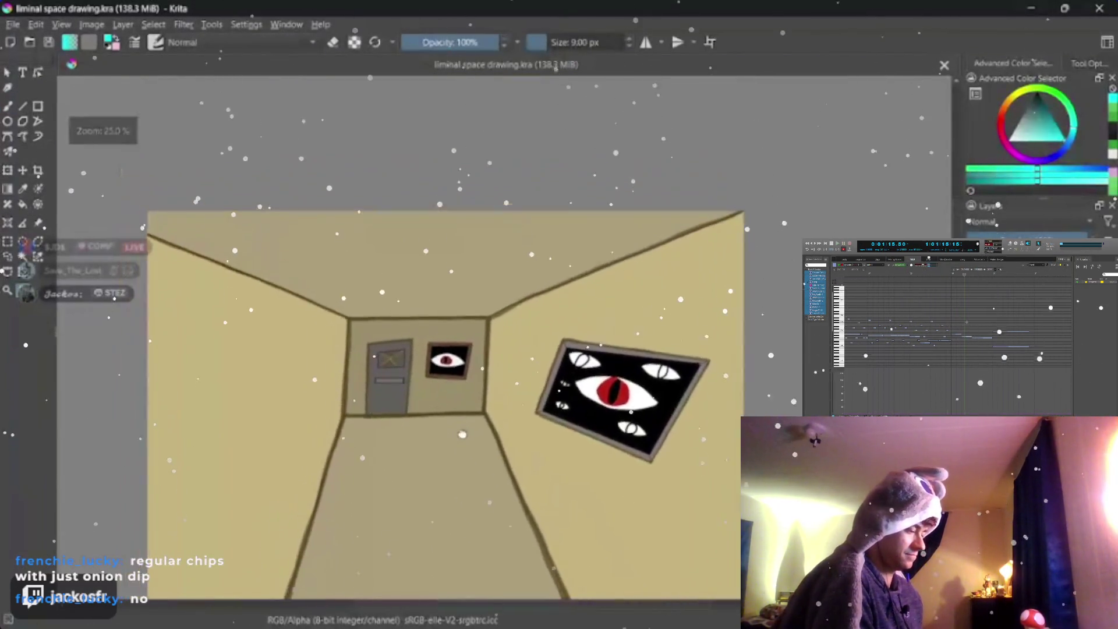
Step: Pan and zoom the hallway view in on the eye painting
{"action": "scroll", "coordinate": [318, 432], "scroll_direction": "up", "scroll_amount": 5}
{"action": "scroll", "coordinate": [83, 140], "scroll_direction": "left", "scroll_amount": 3}
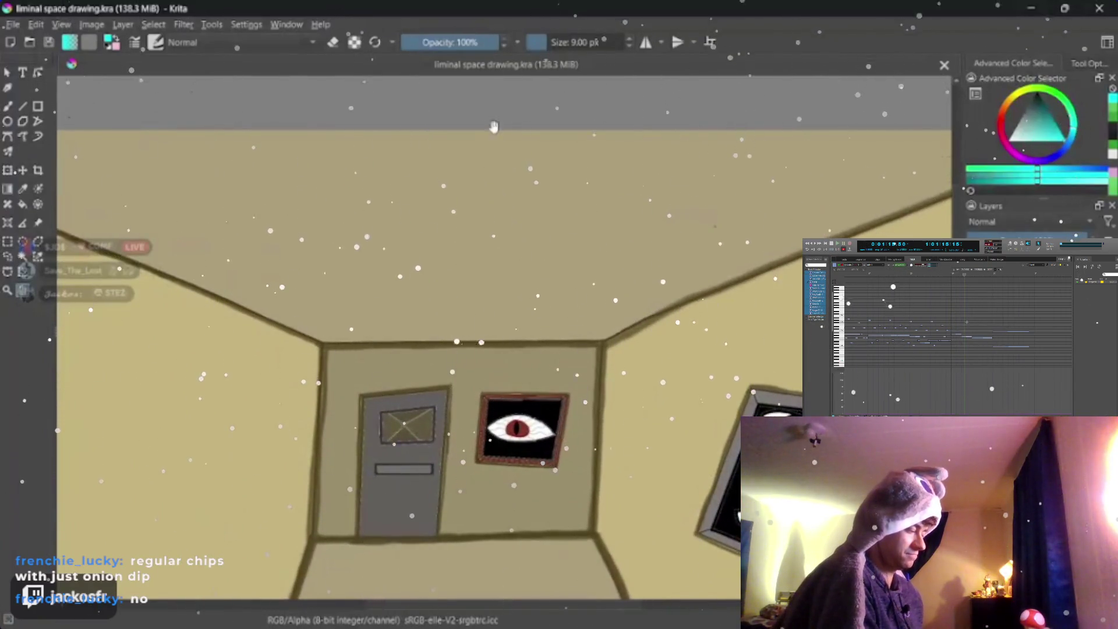
{"action": "scroll", "coordinate": [494, 126], "scroll_direction": "right", "scroll_amount": 3}
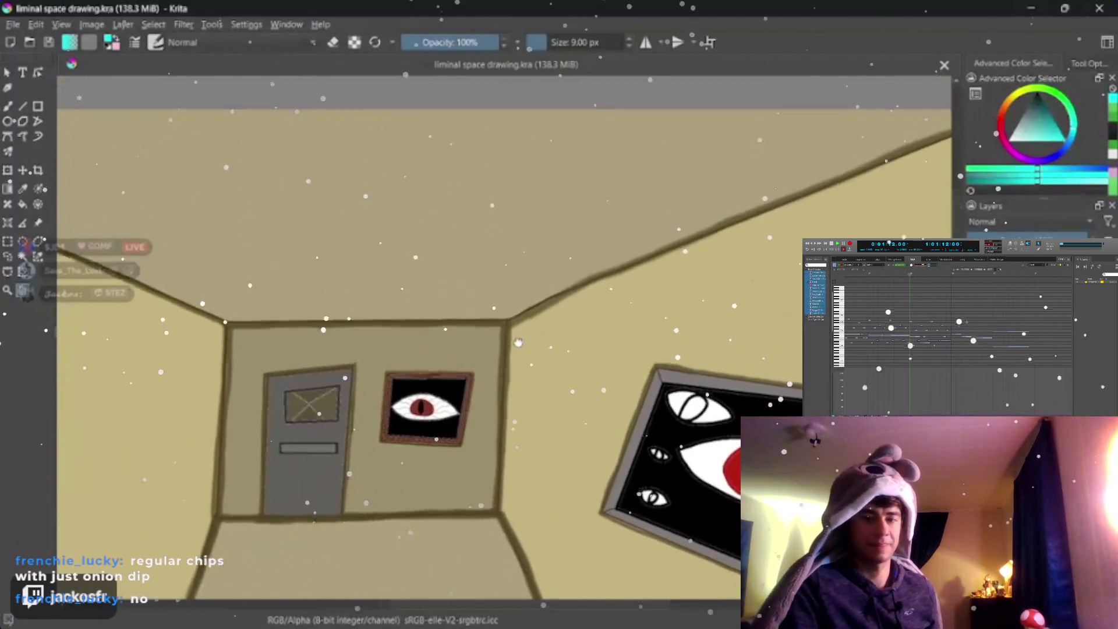
{"action": "scroll", "coordinate": [518, 343], "scroll_direction": "up", "scroll_amount": 2}
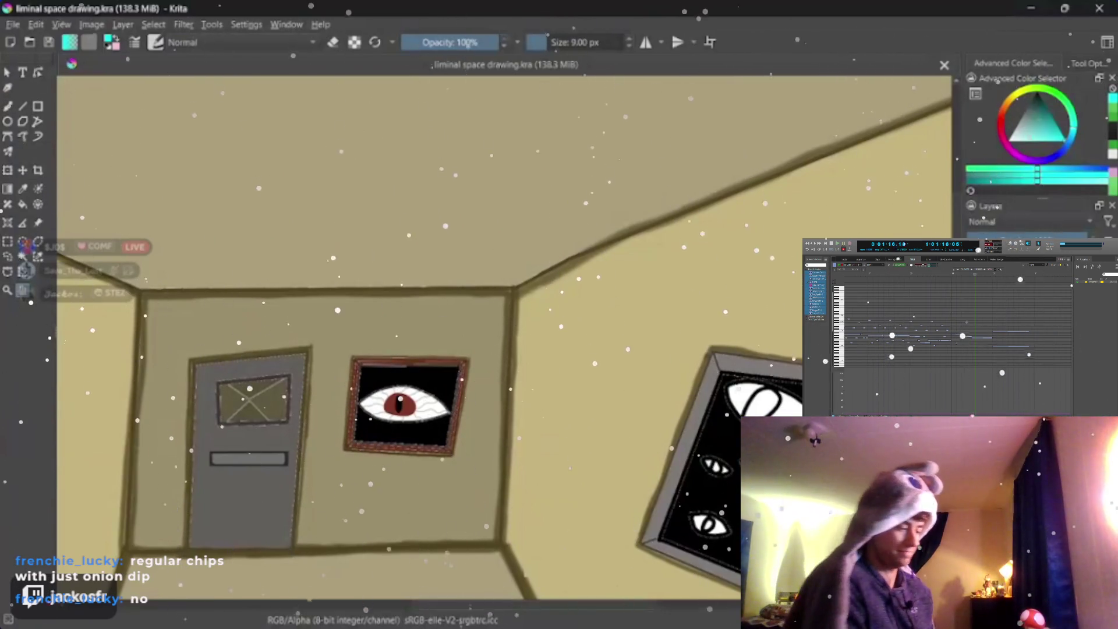
{"action": "left_click_drag", "start_coordinate": [253, 224], "coordinate": [373, 274]}
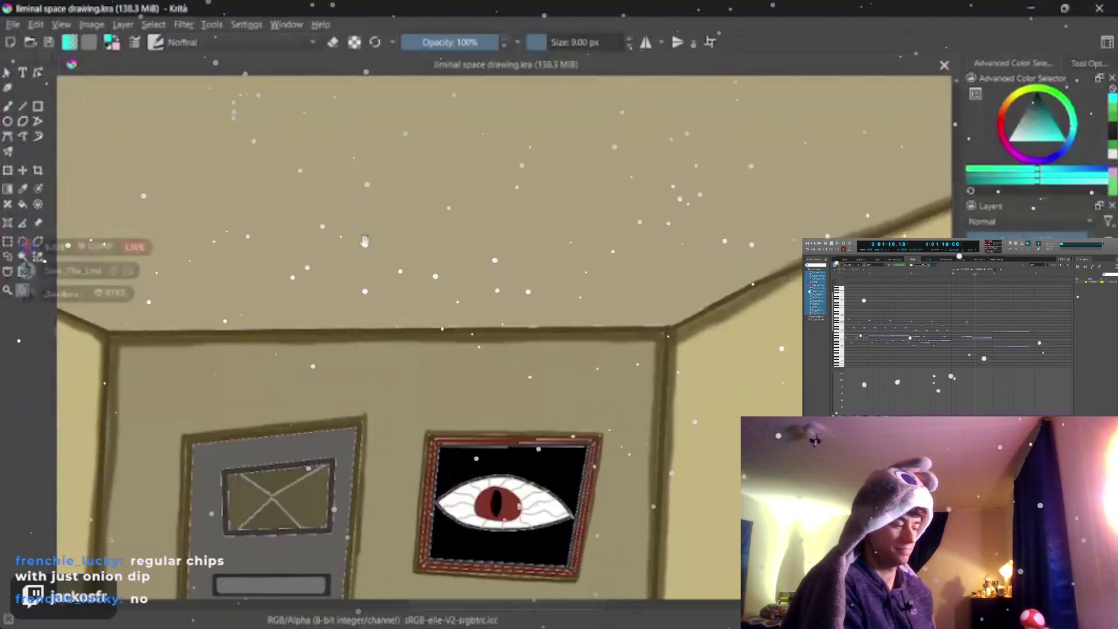
{"action": "scroll", "coordinate": [417, 321], "scroll_direction": "up", "scroll_amount": 2}
{"action": "left_click_drag", "start_coordinate": [417, 322], "coordinate": [332, 232]}
{"action": "scroll", "coordinate": [436, 234], "scroll_direction": "up", "scroll_amount": 3}
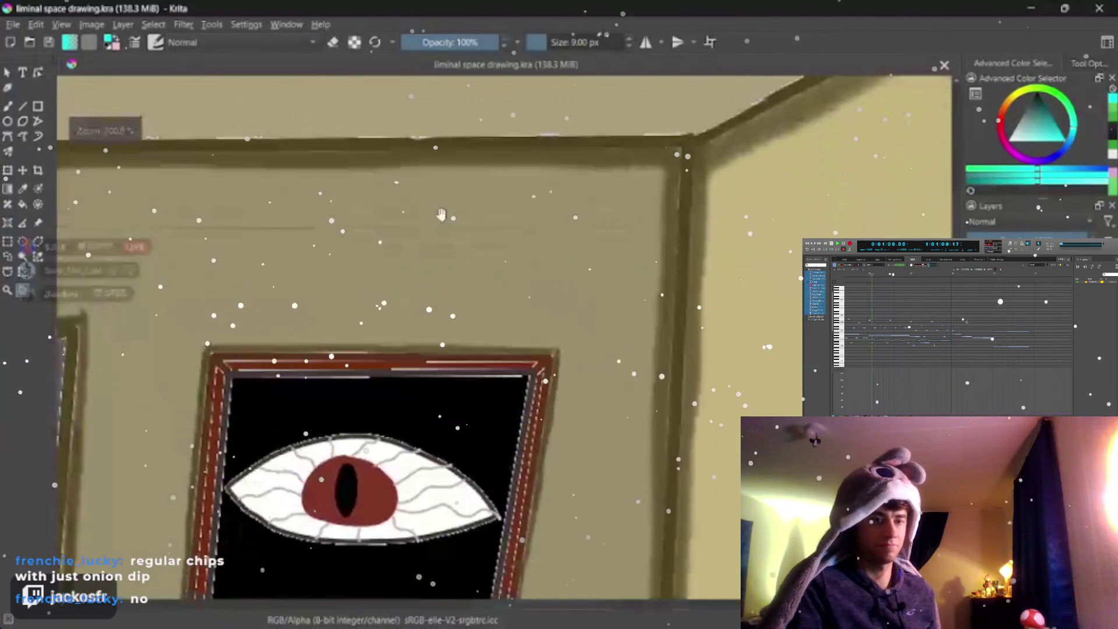
Step: Frame the blank ceiling, sample the painting's dark red frame colour, and return to the brush
{"action": "left_click_drag", "start_coordinate": [437, 234], "coordinate": [566, 23]}
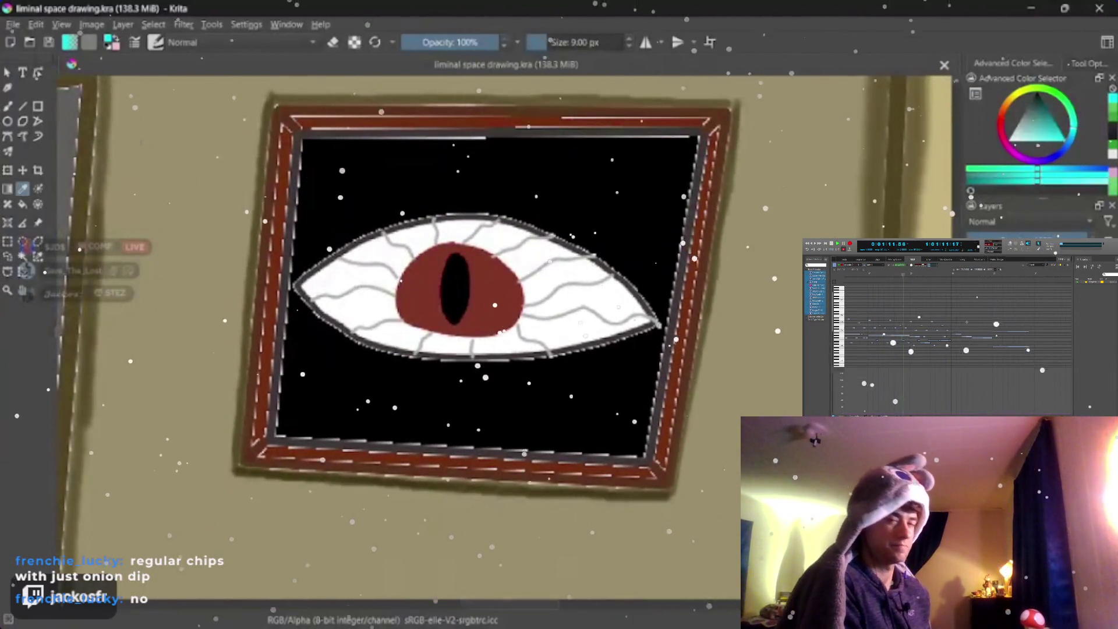
{"action": "scroll", "coordinate": [284, 258], "scroll_direction": "down", "scroll_amount": 3}
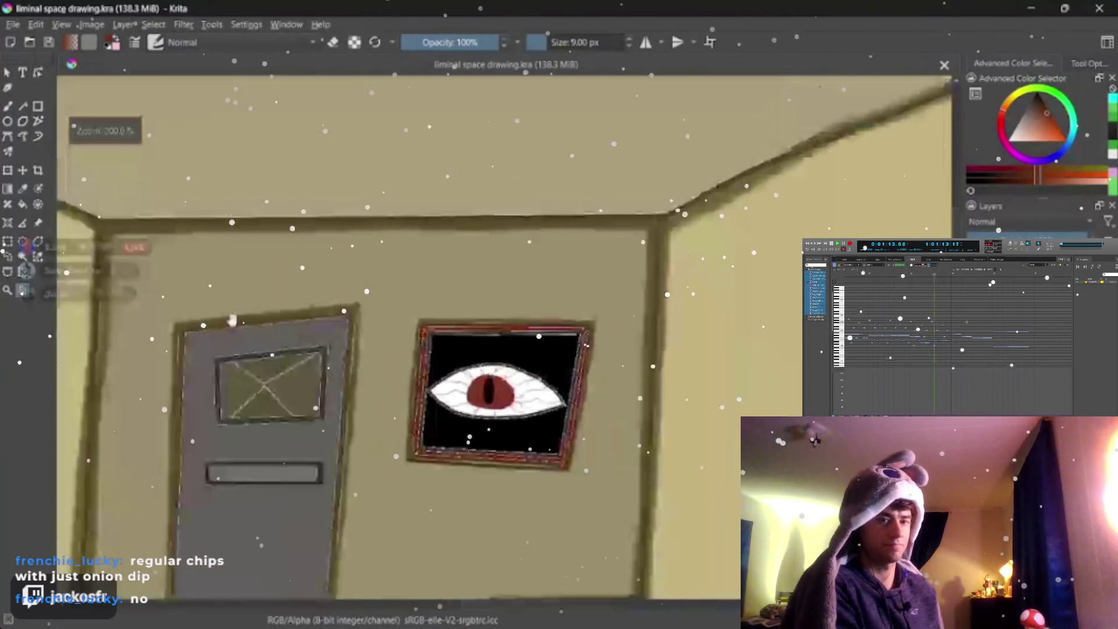
{"action": "mouse_move", "coordinate": [310, 188]}
{"action": "left_mouse_down"}
{"action": "mouse_move", "coordinate": [281, 322]}
{"action": "mouse_move", "coordinate": [281, 465]}
{"action": "left_mouse_up"}
{"action": "scroll", "coordinate": [81, 151], "scroll_direction": "down", "scroll_amount": 2}
{"action": "scroll", "coordinate": [81, 150], "scroll_direction": "up", "scroll_amount": 2}
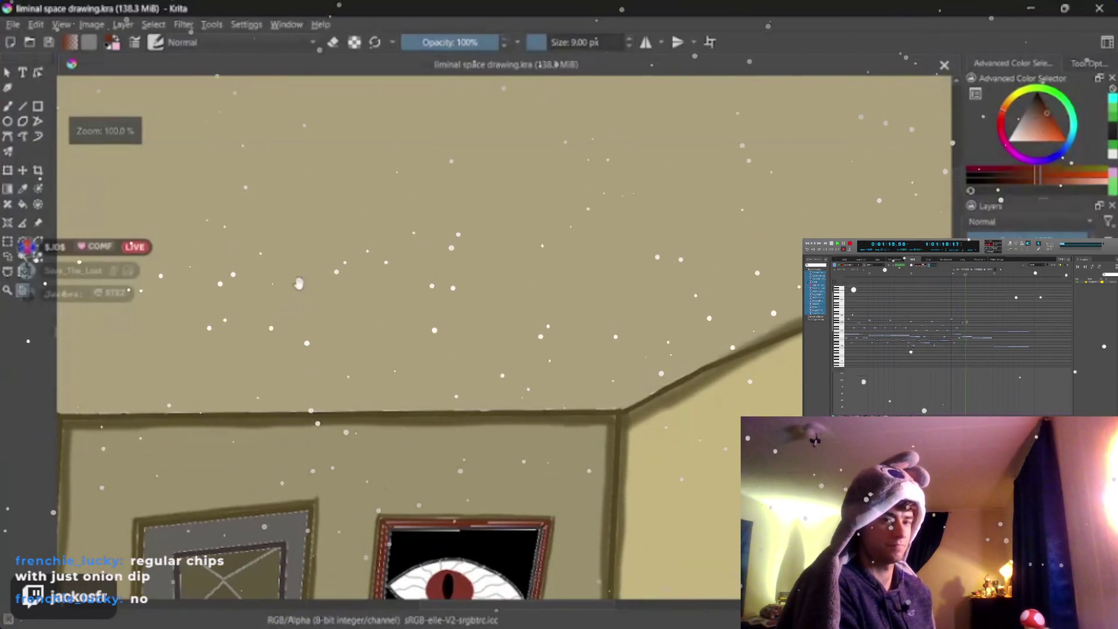
{"action": "left_click_drag", "start_coordinate": [81, 150], "coordinate": [81, 205]}
{"action": "key", "text": "p"}
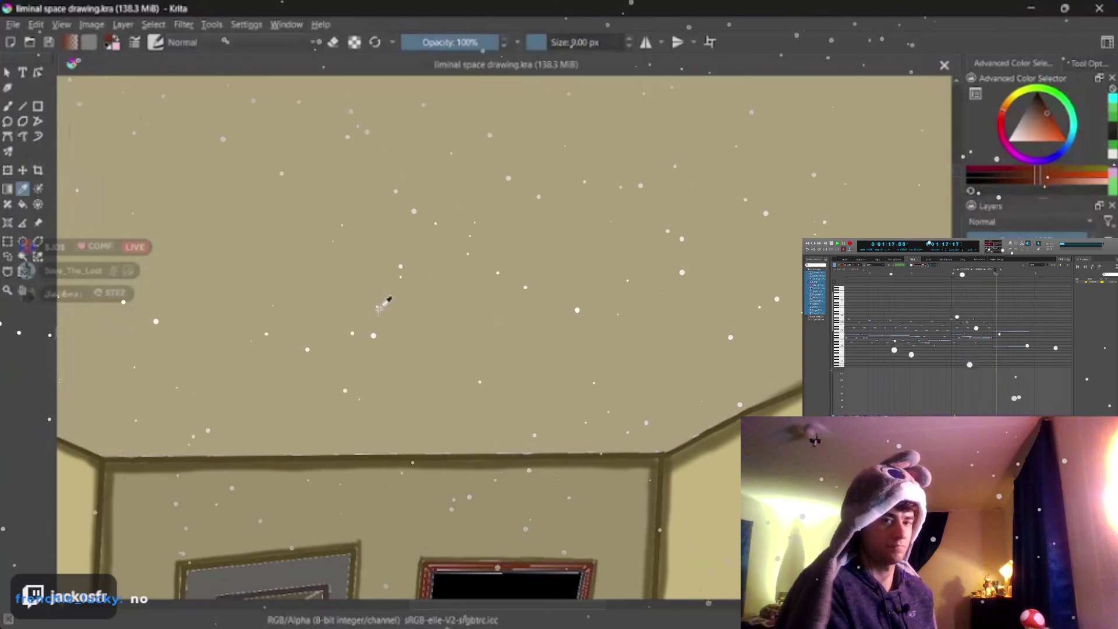
{"action": "key", "text": "b"}
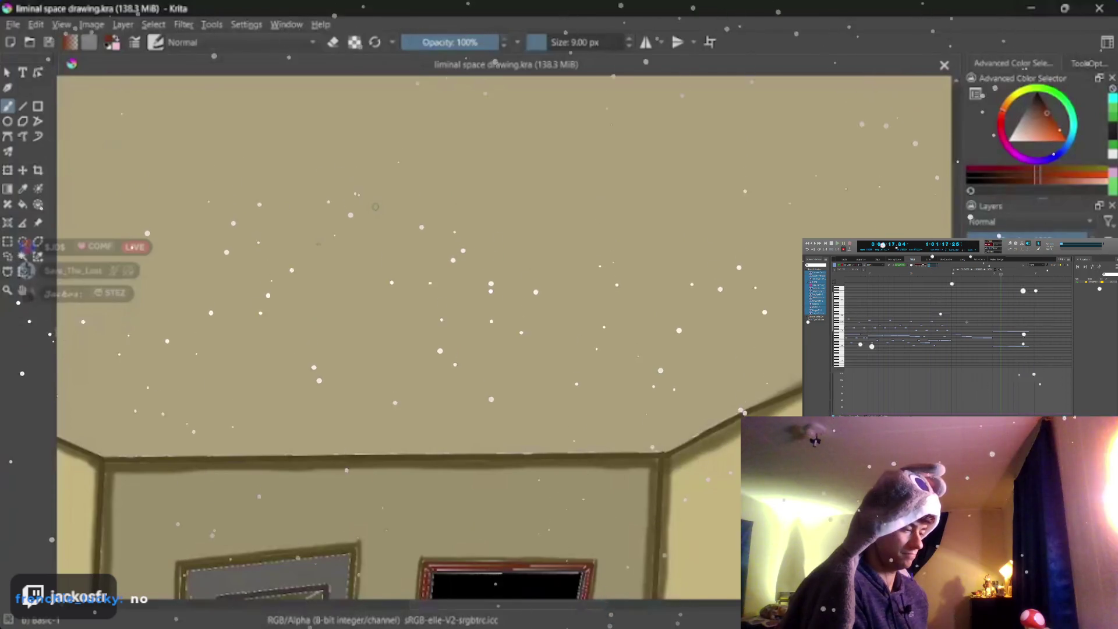
Step: Shrink the brush, discard a first box sketch, and draw the box's top edge
{"action": "key", "text": "bracketleft"}
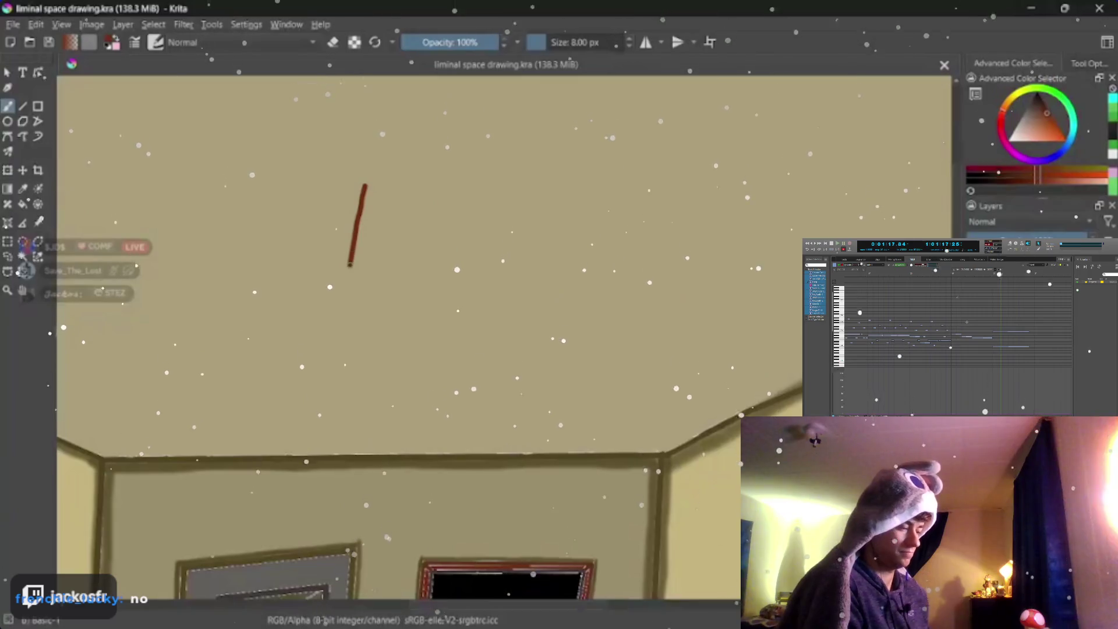
{"action": "mouse_move", "coordinate": [350, 265]}
{"action": "left_mouse_down"}
{"action": "mouse_move", "coordinate": [344, 290]}
{"action": "mouse_move", "coordinate": [460, 296]}
{"action": "mouse_move", "coordinate": [494, 246]}
{"action": "mouse_move", "coordinate": [516, 163]}
{"action": "mouse_move", "coordinate": [374, 155]}
{"action": "mouse_move", "coordinate": [345, 280]}
{"action": "left_mouse_up"}
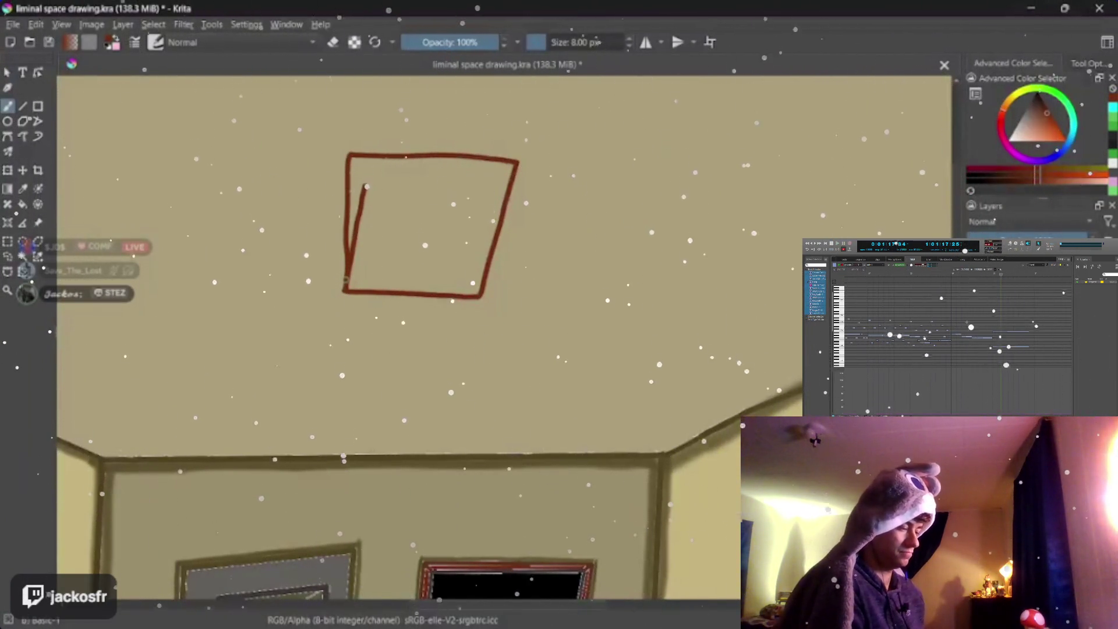
{"action": "key", "text": "ctrl+z"}
{"action": "key", "text": "ctrl+z"}
{"action": "key", "text": "ctrl+z"}
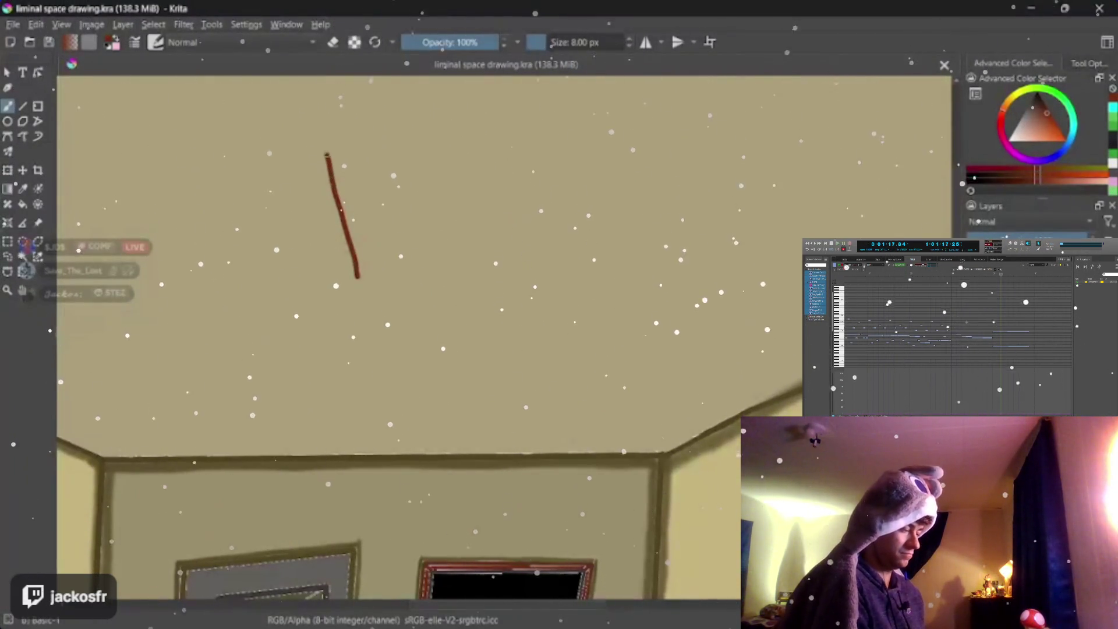
{"action": "mouse_move", "coordinate": [323, 139]}
{"action": "left_mouse_down"}
{"action": "mouse_move", "coordinate": [499, 143]}
{"action": "mouse_move", "coordinate": [511, 188]}
{"action": "mouse_move", "coordinate": [499, 271]}
{"action": "mouse_move", "coordinate": [353, 282]}
{"action": "mouse_move", "coordinate": [324, 143]}
{"action": "left_mouse_up"}
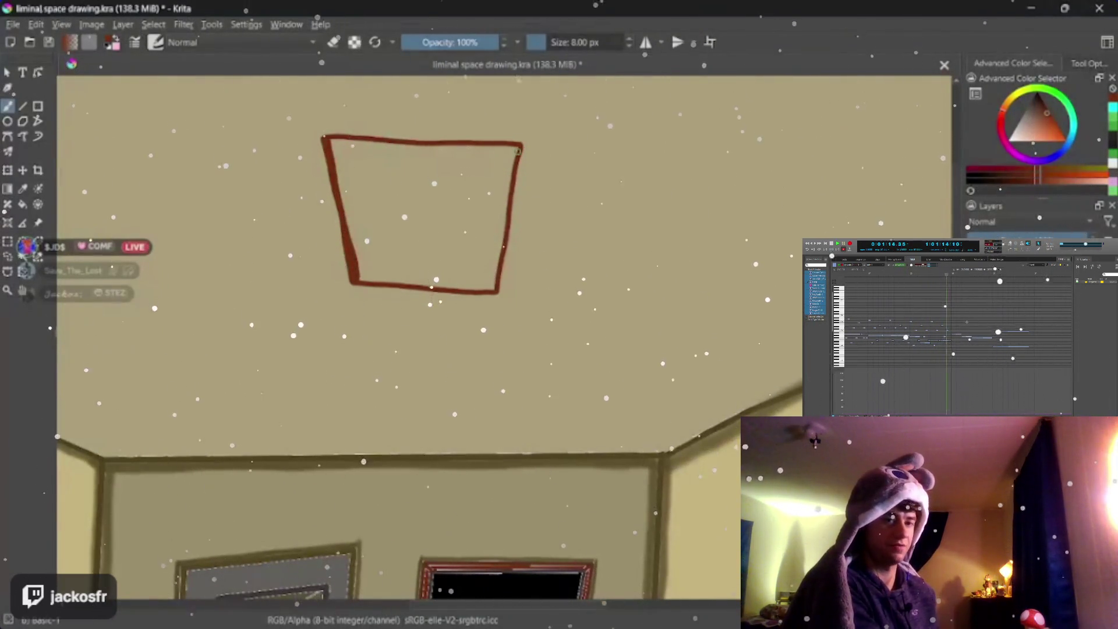
Step: Thicken the box's right, bottom and top edges and touch up the top-right corner
{"action": "mouse_move", "coordinate": [519, 144]}
{"action": "left_mouse_down"}
{"action": "mouse_move", "coordinate": [501, 238]}
{"action": "mouse_move", "coordinate": [423, 288]}
{"action": "left_mouse_up"}
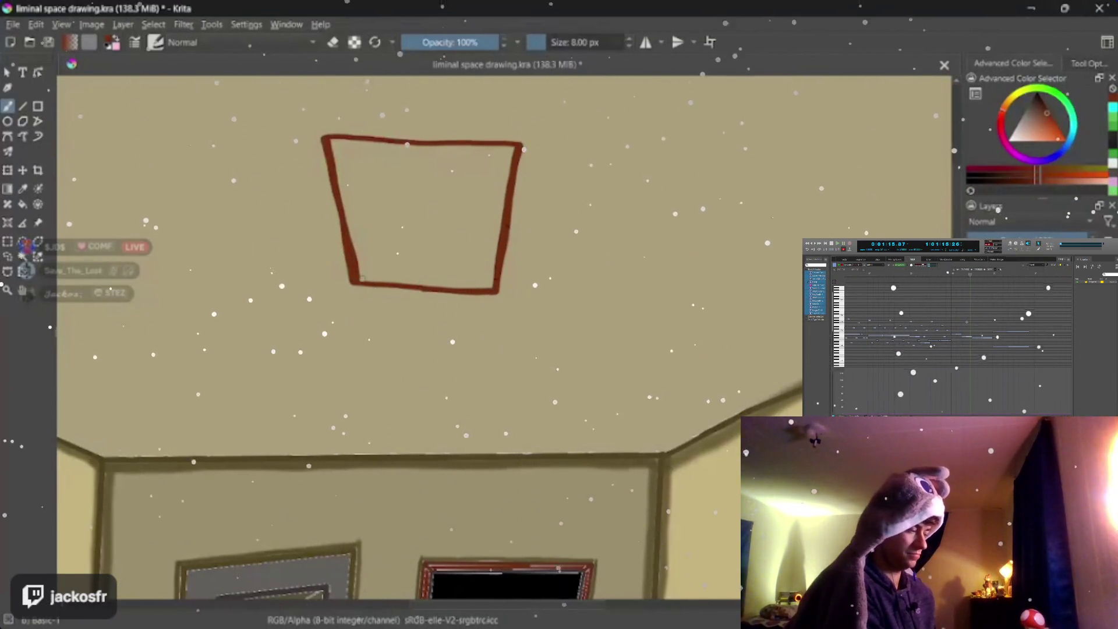
{"action": "left_click_drag", "start_coordinate": [362, 280], "coordinate": [496, 291]}
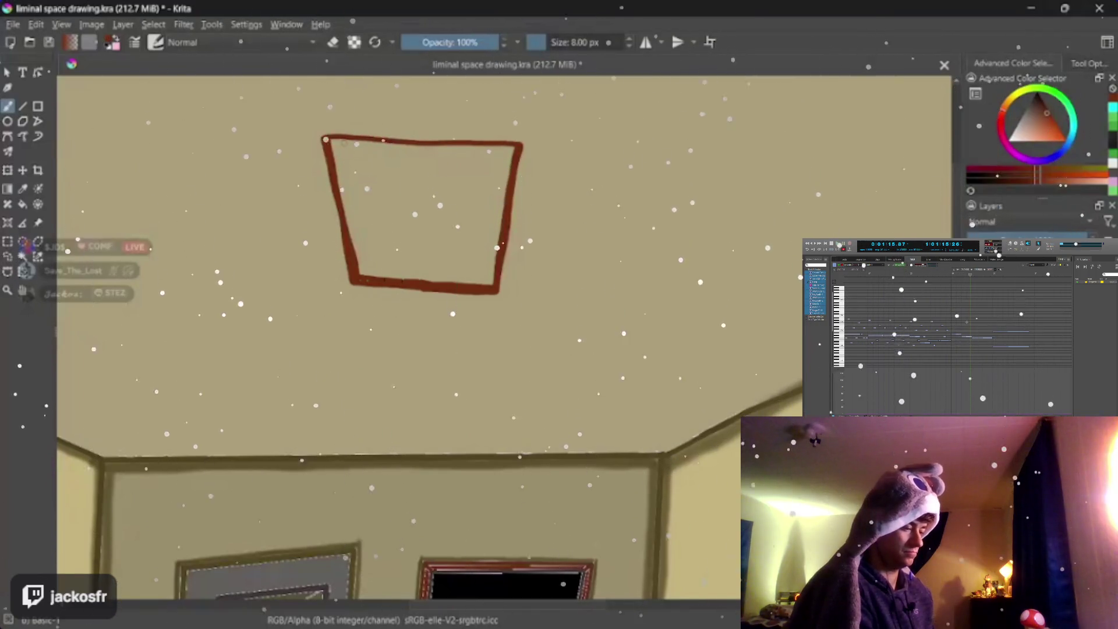
{"action": "left_click_drag", "start_coordinate": [426, 141], "coordinate": [511, 178]}
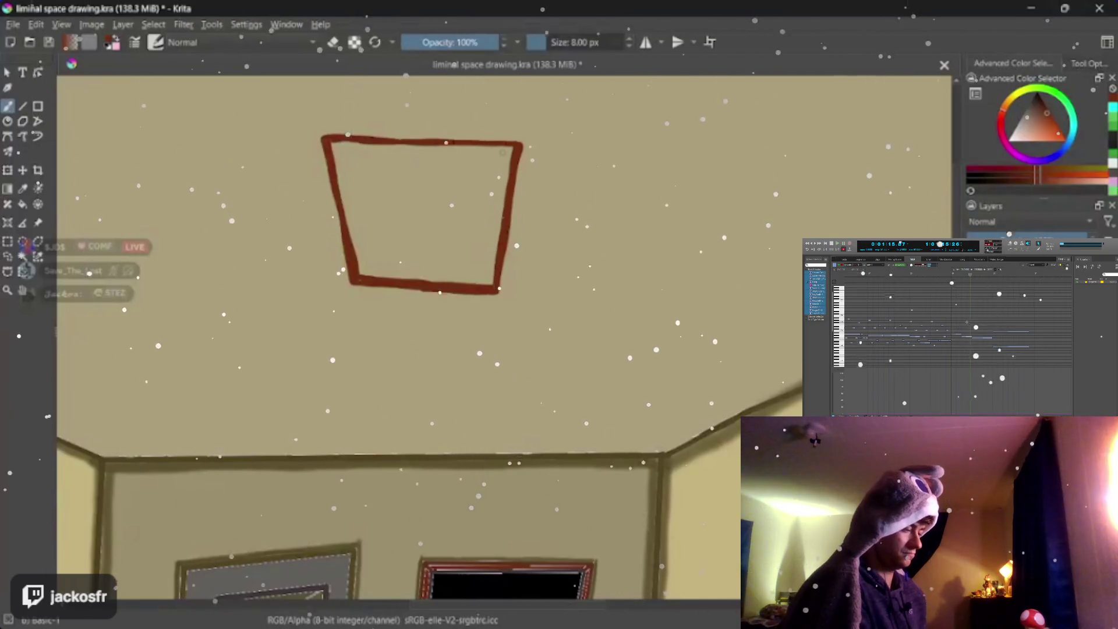
{"action": "left_click_drag", "start_coordinate": [514, 148], "coordinate": [338, 176]}
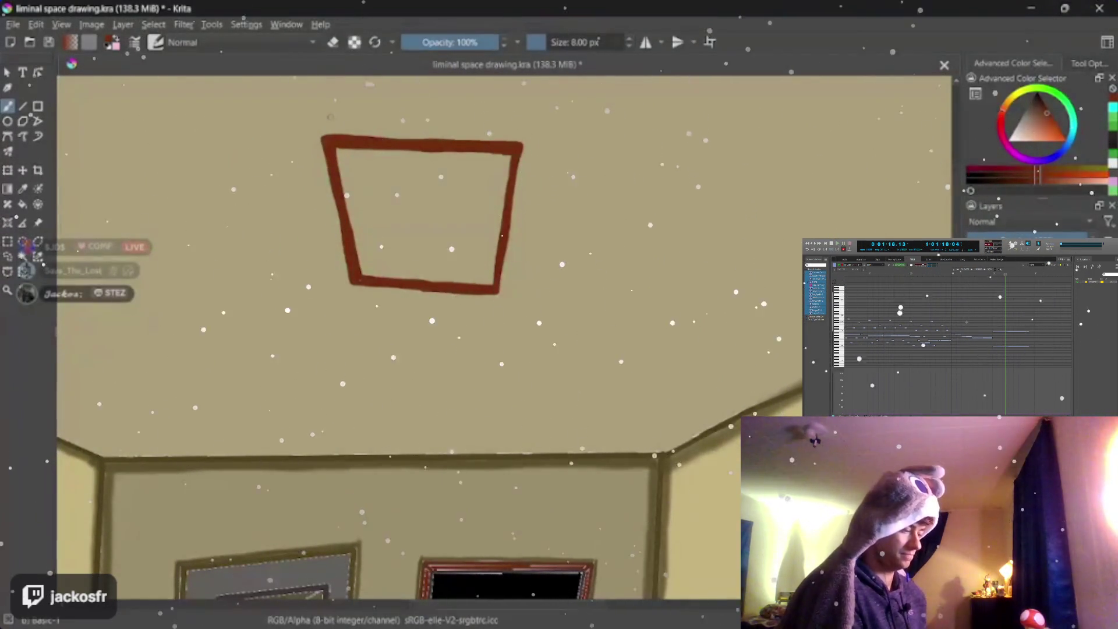
{"action": "left_click_drag", "start_coordinate": [466, 212], "coordinate": [453, 237]}
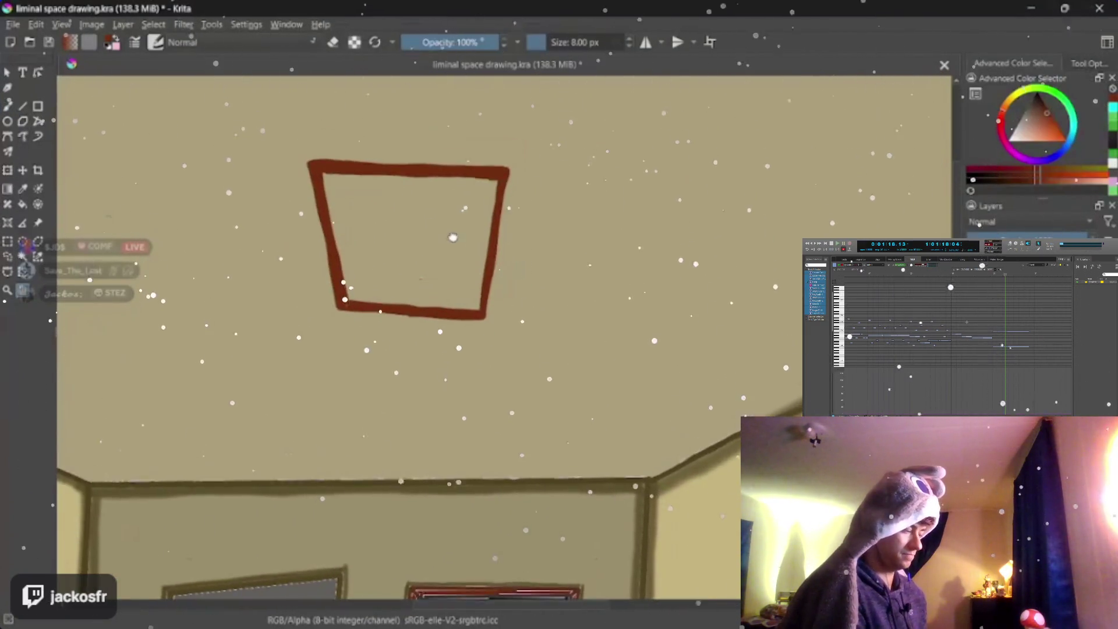
{"action": "scroll", "coordinate": [453, 237], "scroll_direction": "up", "scroll_amount": 2}
Step: Bucket-fill the inside of the dark red box with white, then pick a darker brown
{"action": "scroll", "coordinate": [448, 268], "scroll_direction": "down", "scroll_amount": 2}
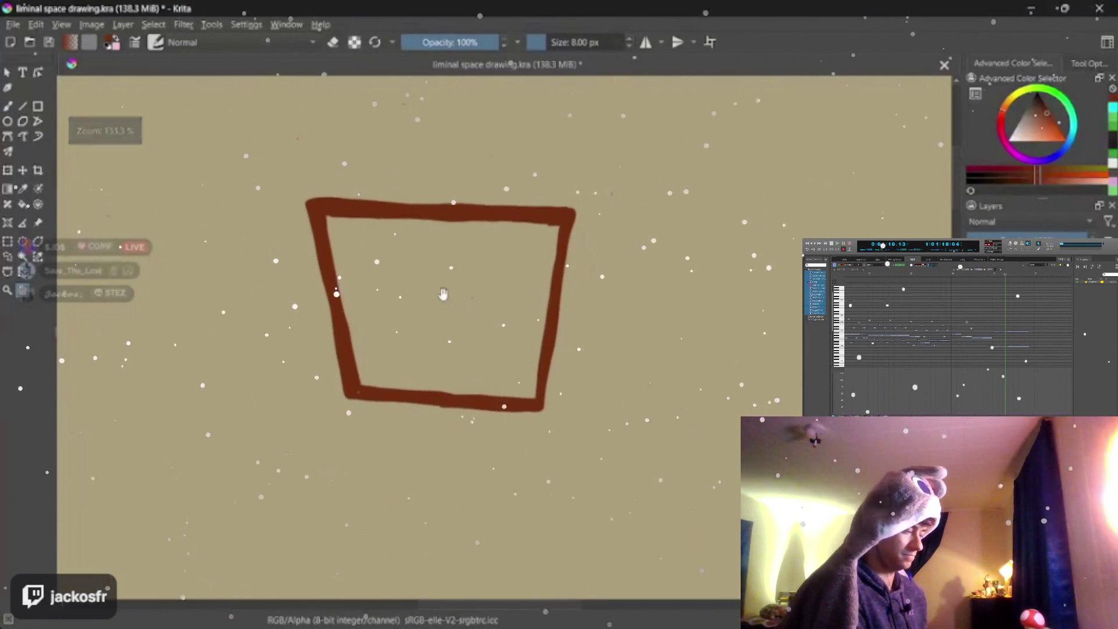
{"action": "left_click", "coordinate": [8, 106]}
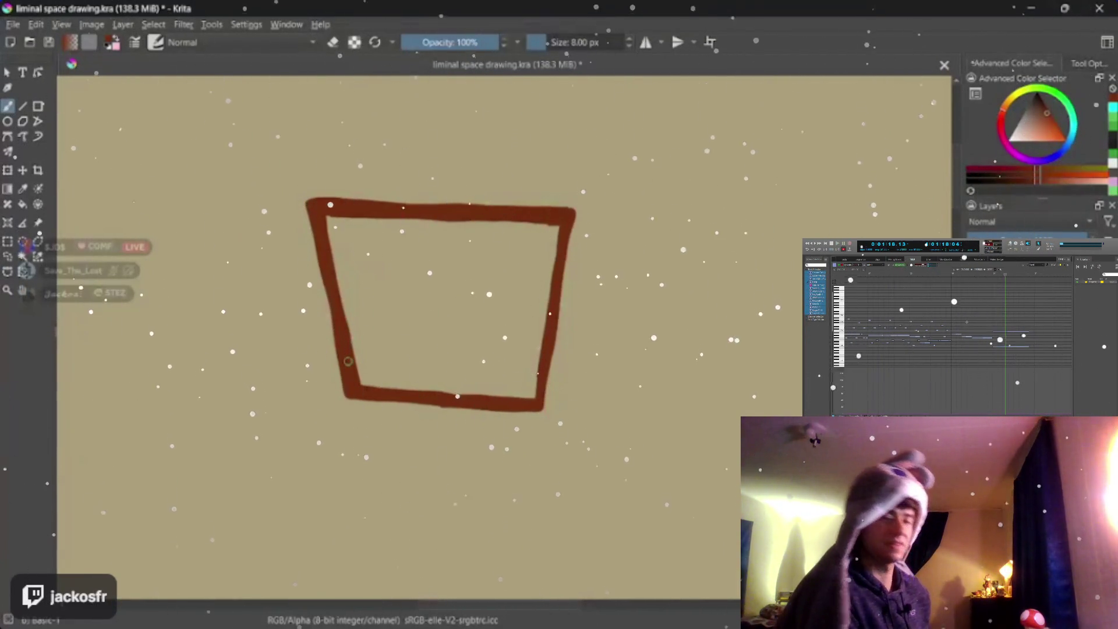
{"action": "left_click", "coordinate": [22, 204]}
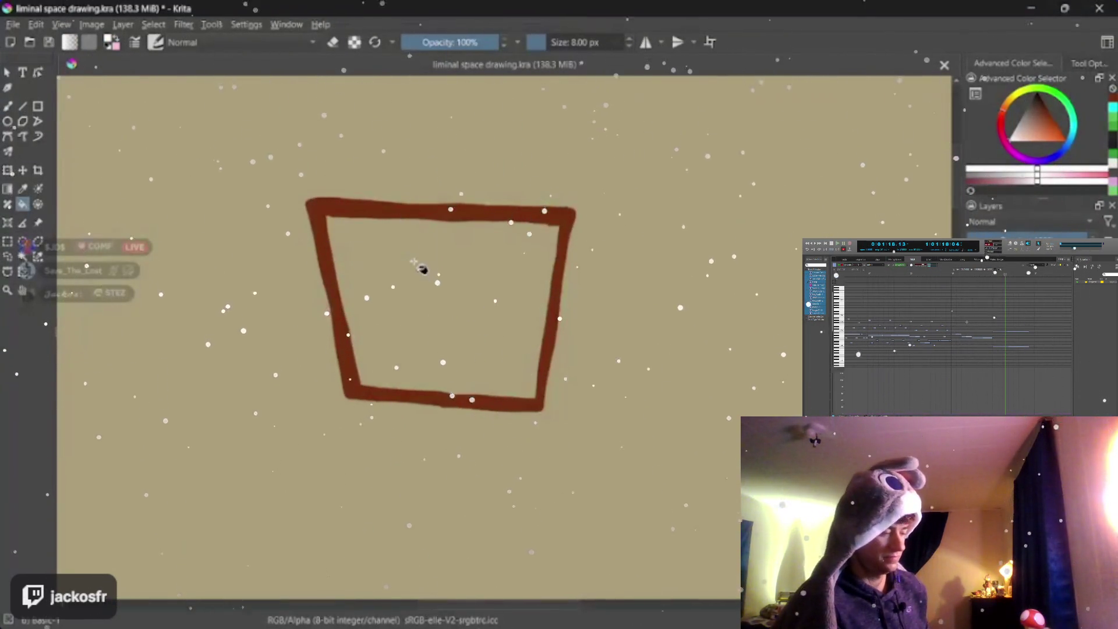
{"action": "left_click", "coordinate": [422, 268]}
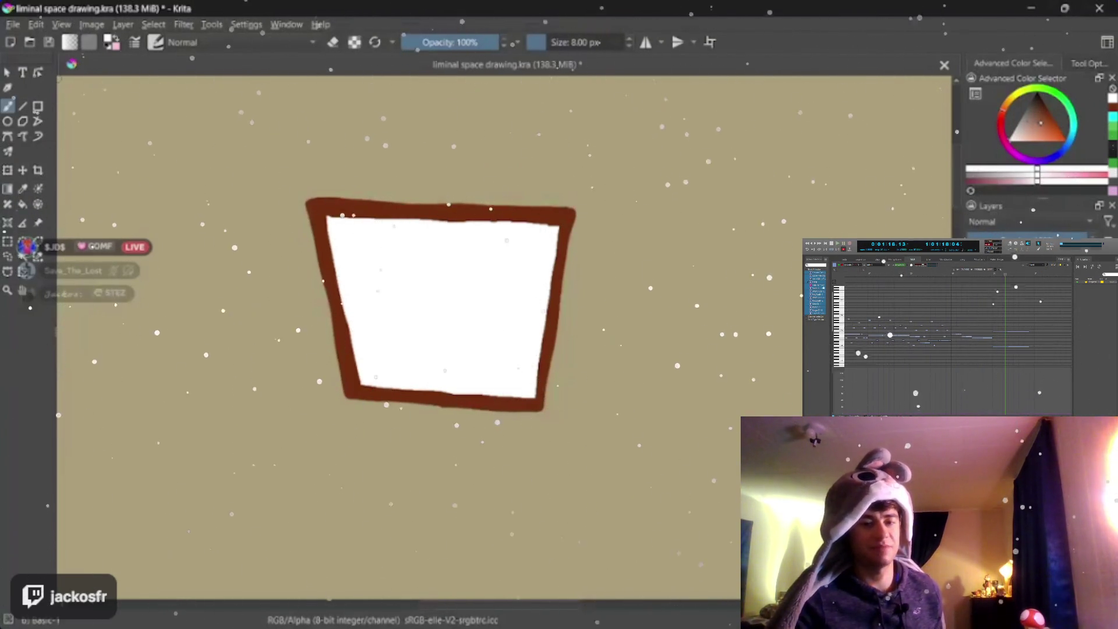
{"action": "left_click", "coordinate": [1046, 113]}
{"action": "left_click", "coordinate": [1033, 108]}
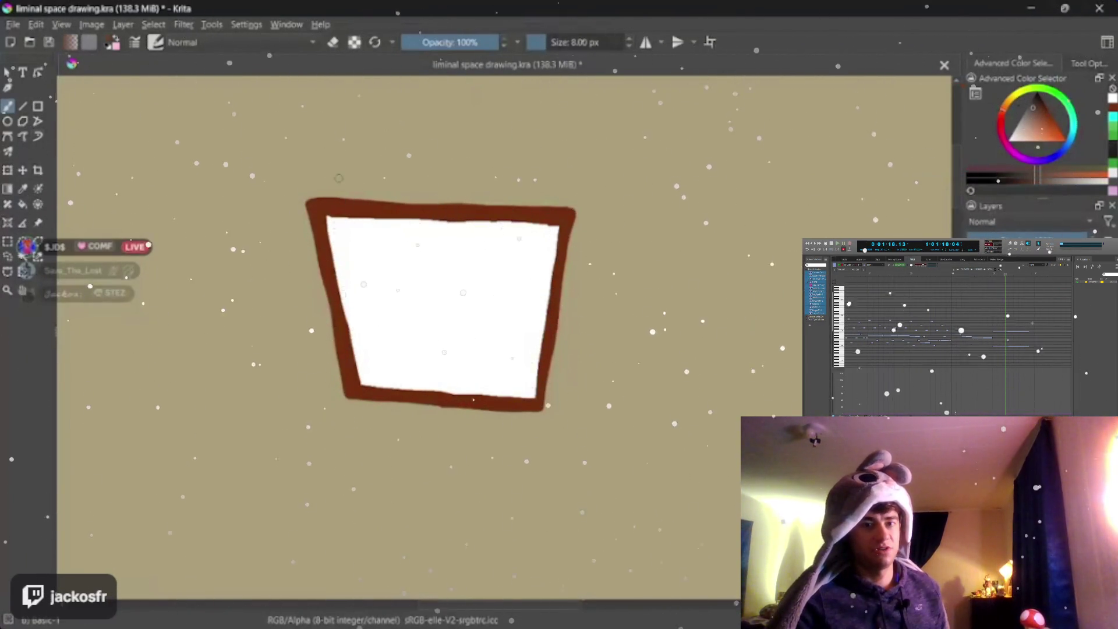
Step: Shade the frame's left, right and bottom edges grey, redoing the right-edge shadow
{"action": "left_click_drag", "start_coordinate": [308, 209], "coordinate": [344, 403]}
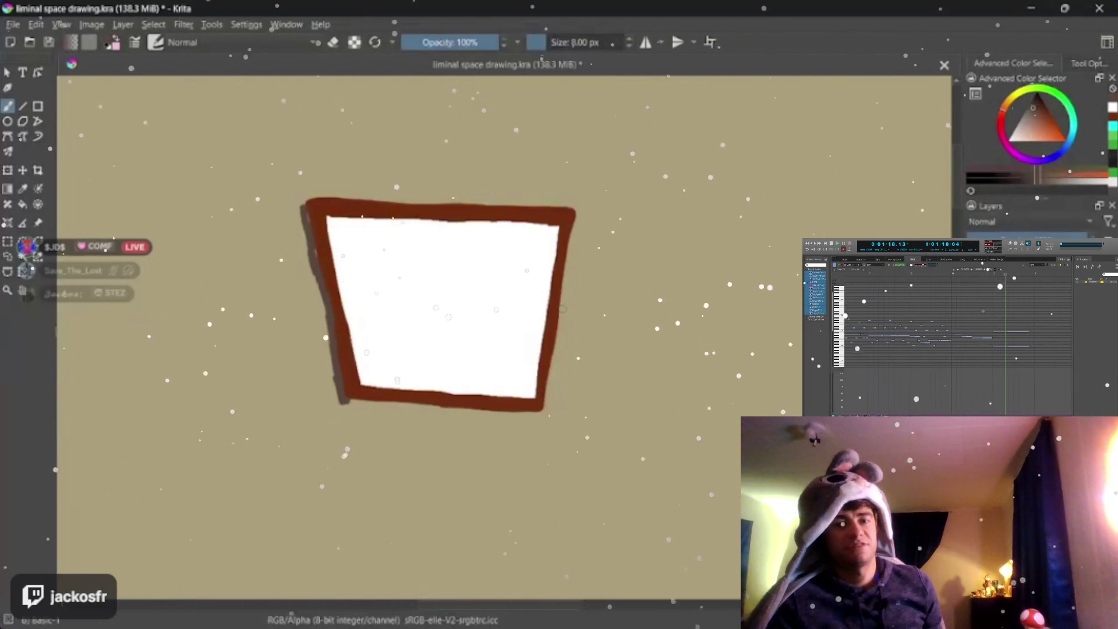
{"action": "left_click_drag", "start_coordinate": [563, 310], "coordinate": [577, 218]}
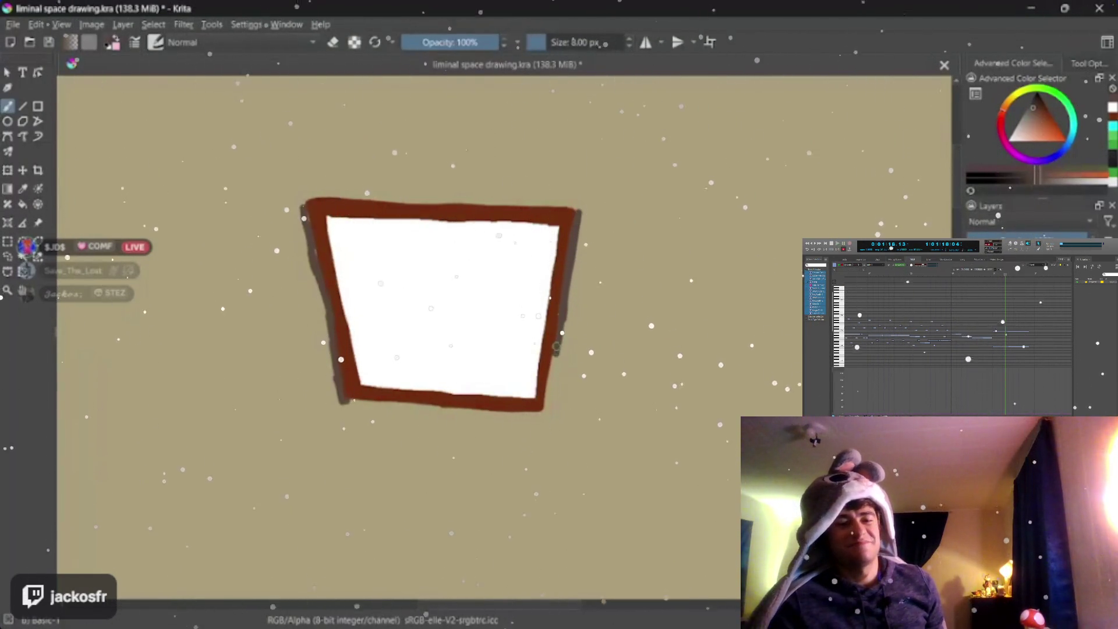
{"action": "left_click_drag", "start_coordinate": [557, 347], "coordinate": [547, 391]}
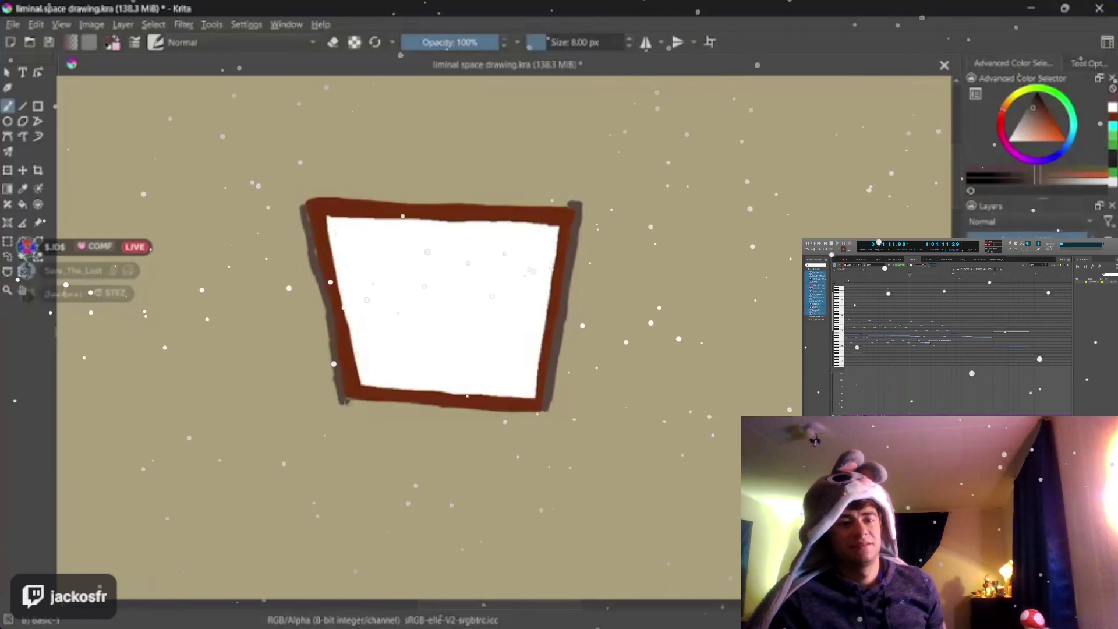
{"action": "mouse_move", "coordinate": [346, 402]}
{"action": "left_mouse_down"}
{"action": "mouse_move", "coordinate": [536, 413]}
{"action": "mouse_move", "coordinate": [387, 406]}
{"action": "left_mouse_up"}
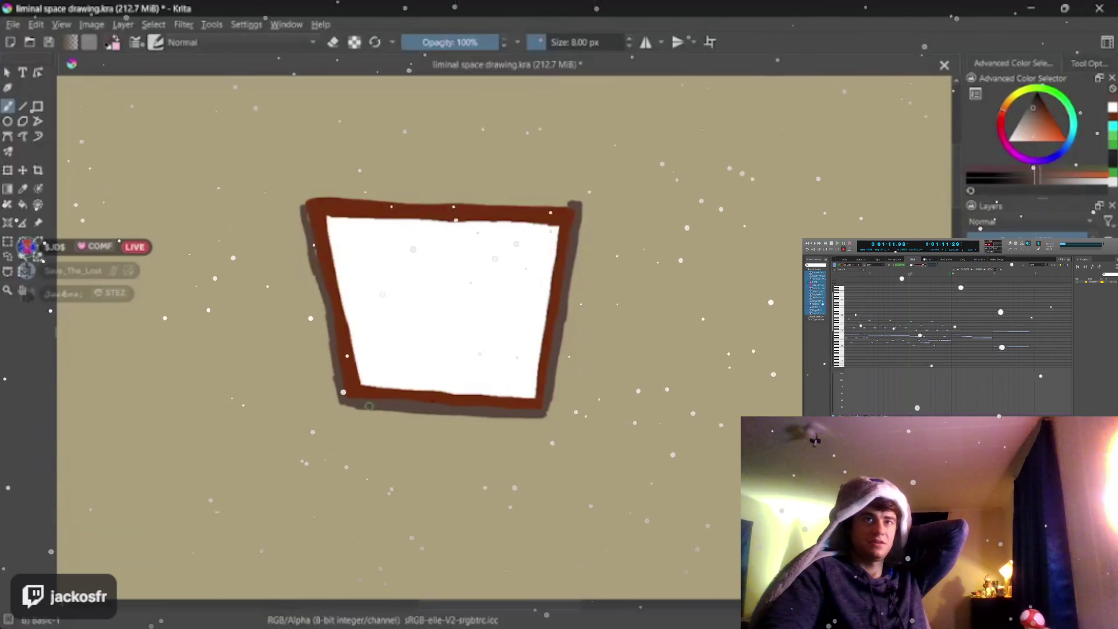
{"action": "left_click_drag", "start_coordinate": [332, 344], "coordinate": [319, 286]}
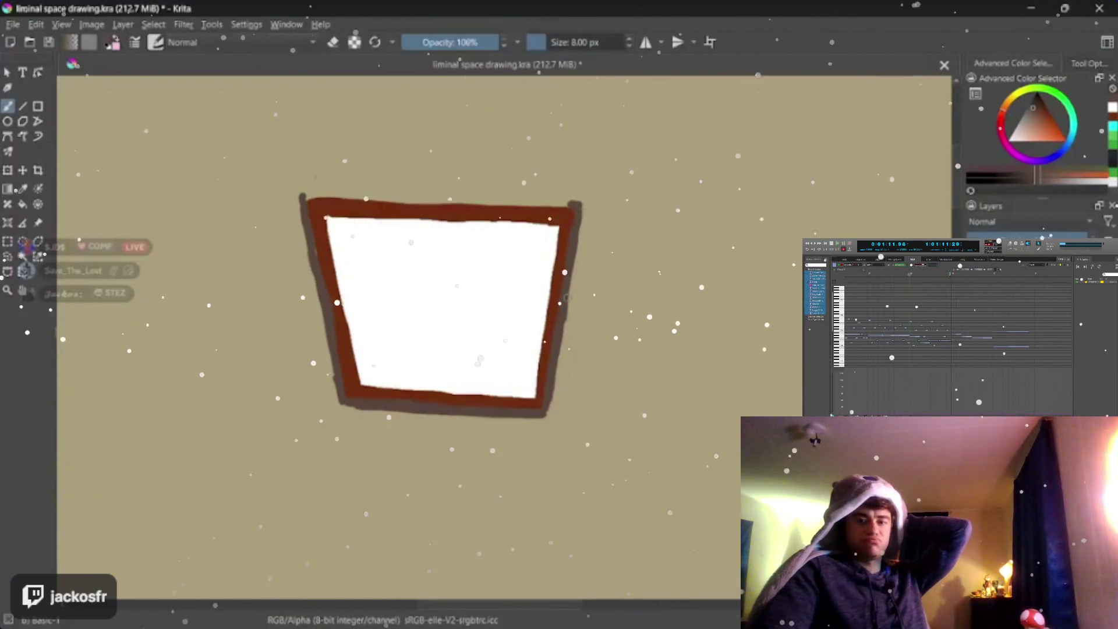
{"action": "left_click_drag", "start_coordinate": [549, 410], "coordinate": [576, 230]}
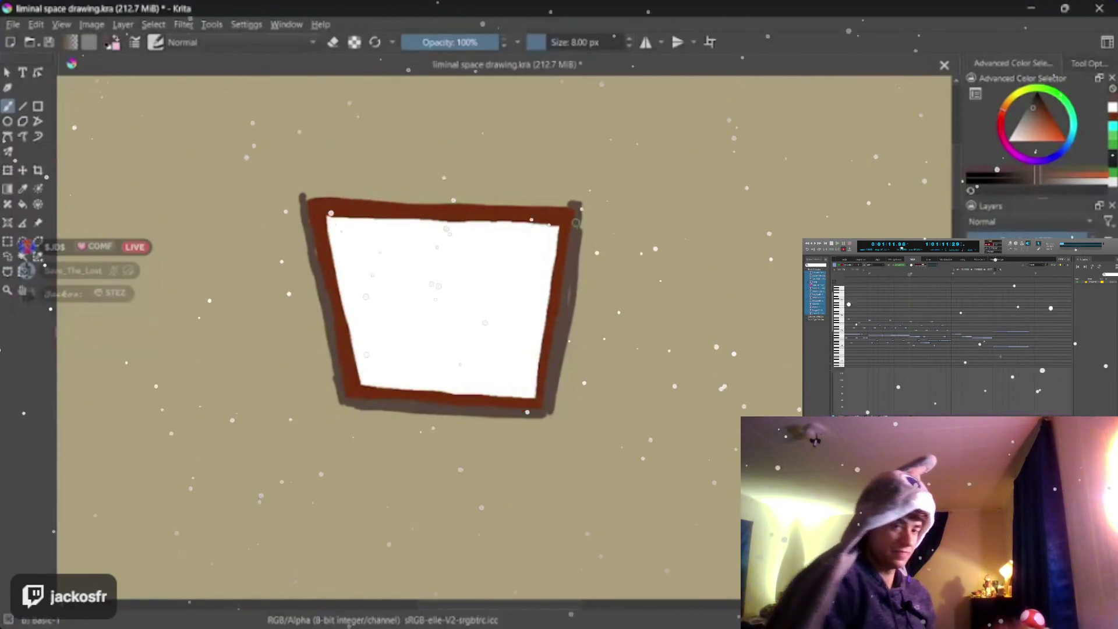
{"action": "key", "text": "ctrl+z"}
{"action": "left_click_drag", "start_coordinate": [565, 315], "coordinate": [575, 244]}
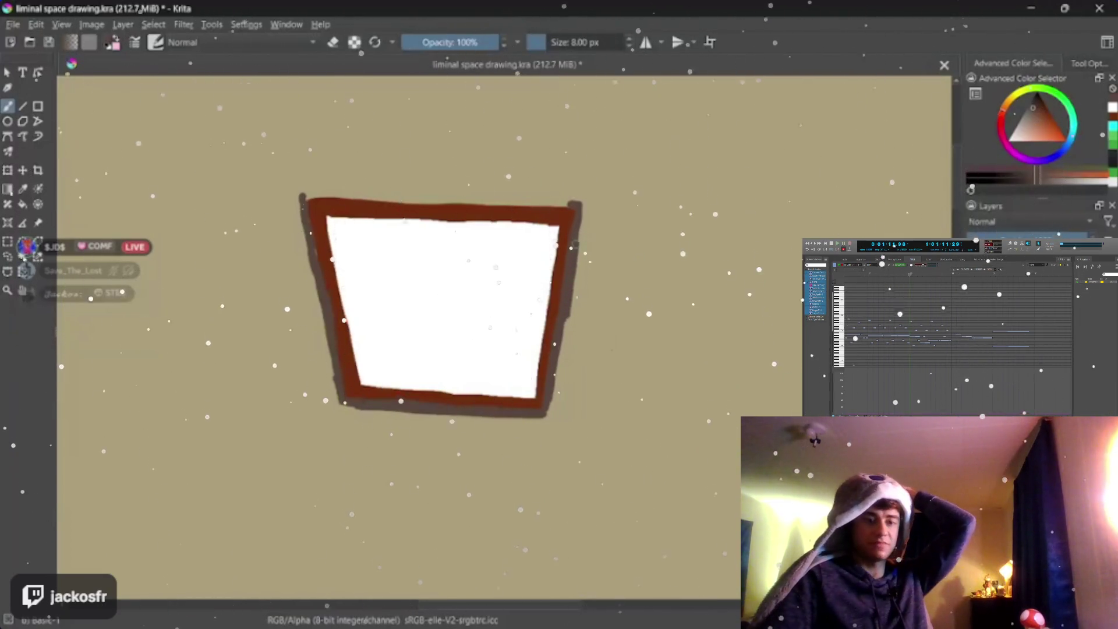
{"action": "left_click_drag", "start_coordinate": [565, 338], "coordinate": [549, 409]}
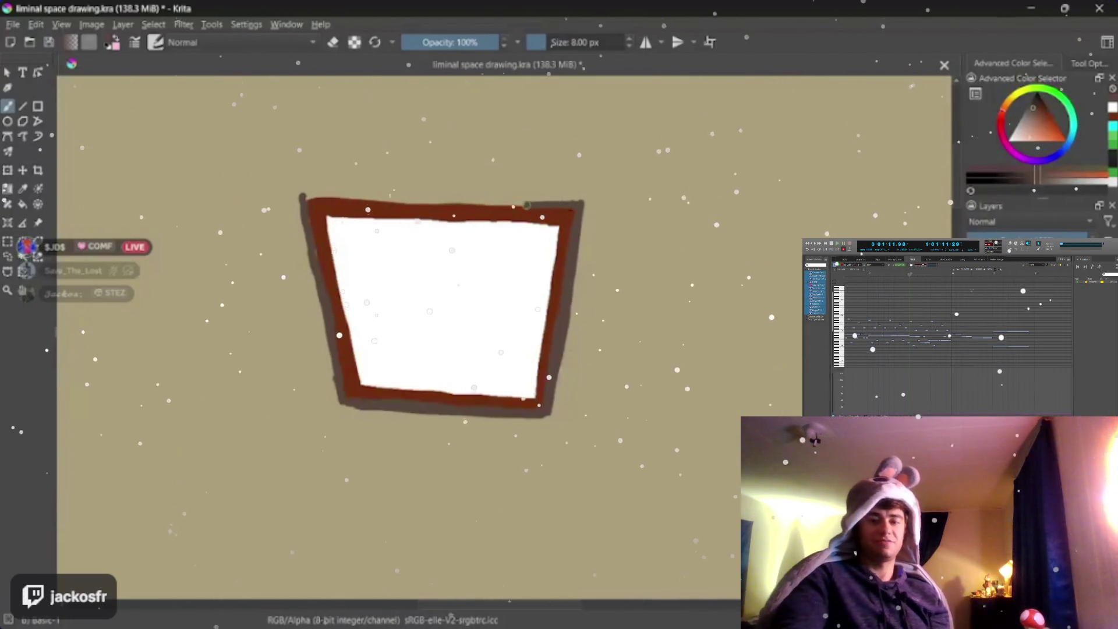
Step: Darken the shadow along the frame's top edge and undo a stray bottom-edge stroke
{"action": "left_click_drag", "start_coordinate": [527, 205], "coordinate": [471, 202]}
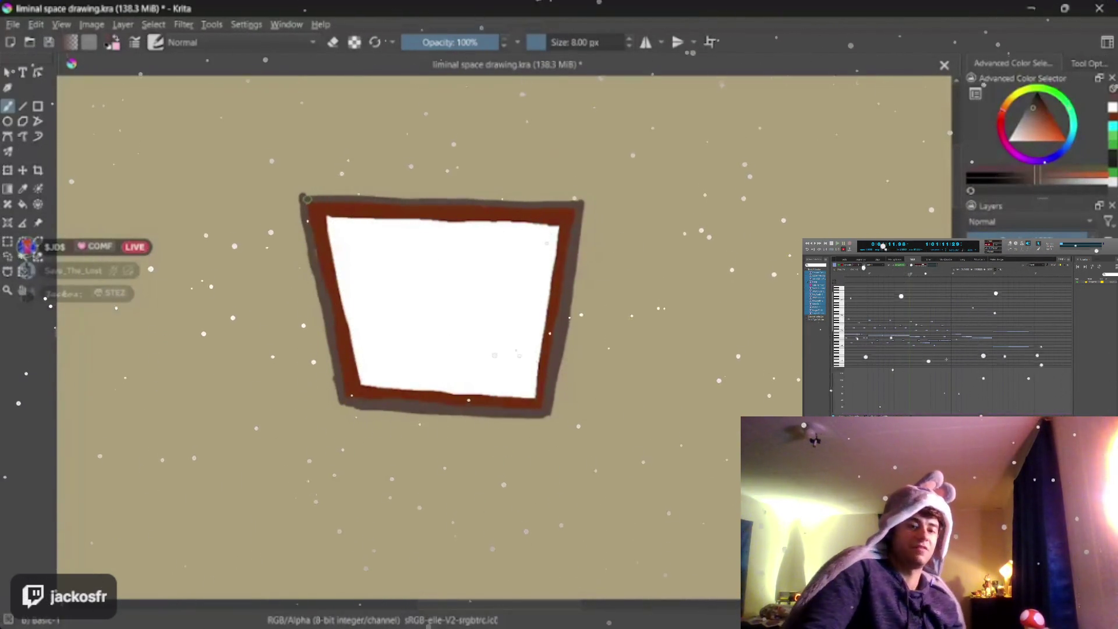
{"action": "left_click_drag", "start_coordinate": [307, 200], "coordinate": [450, 199]}
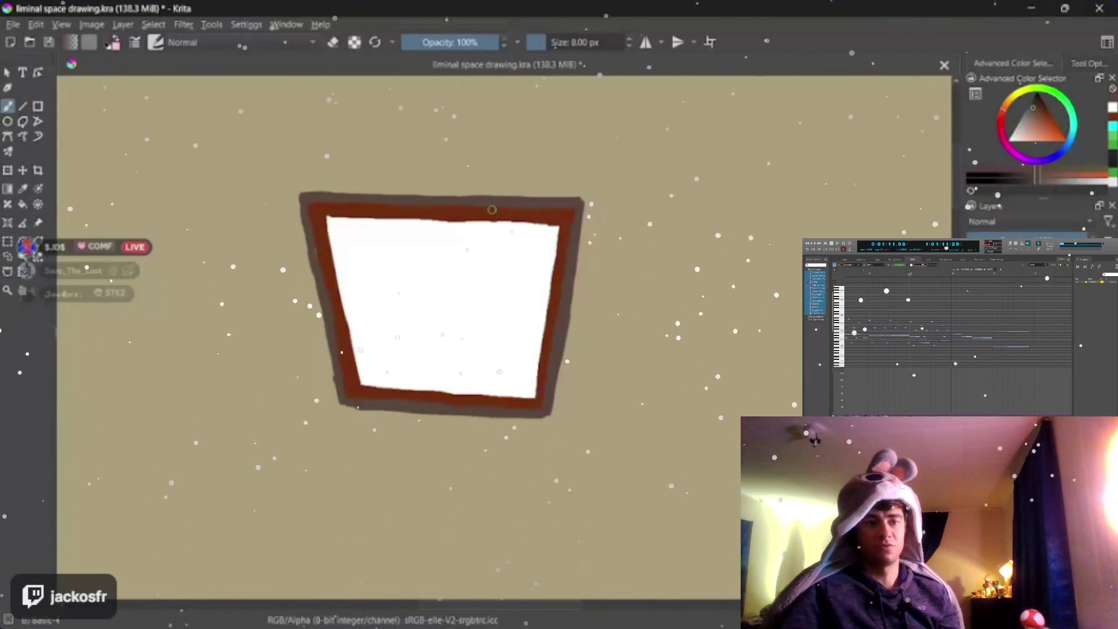
{"action": "left_click_drag", "start_coordinate": [484, 199], "coordinate": [351, 193]}
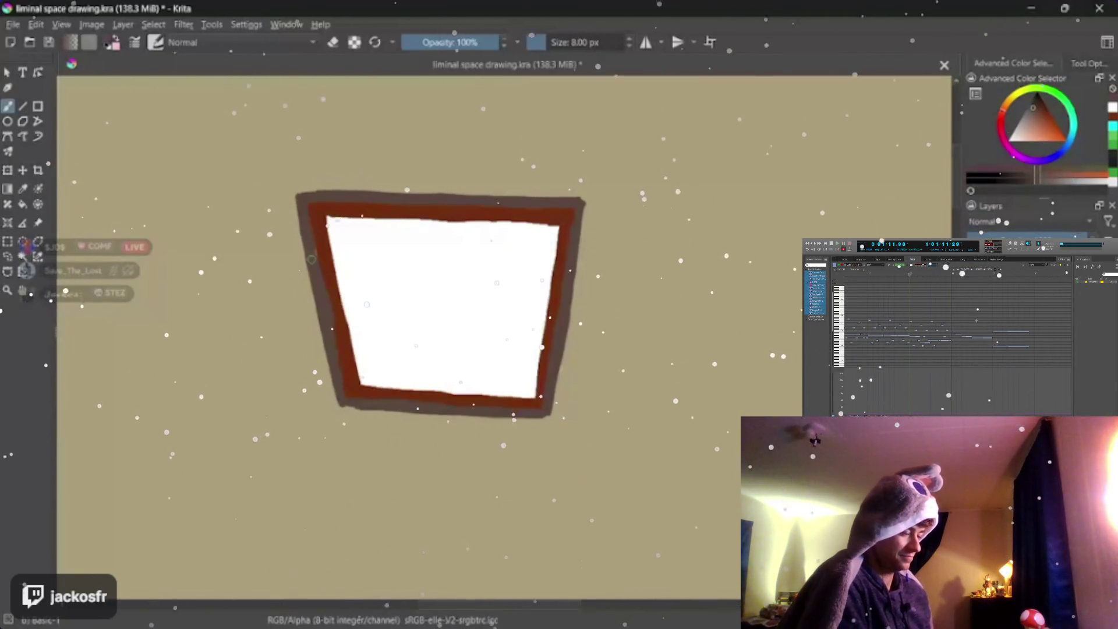
{"action": "left_click_drag", "start_coordinate": [344, 403], "coordinate": [364, 404]}
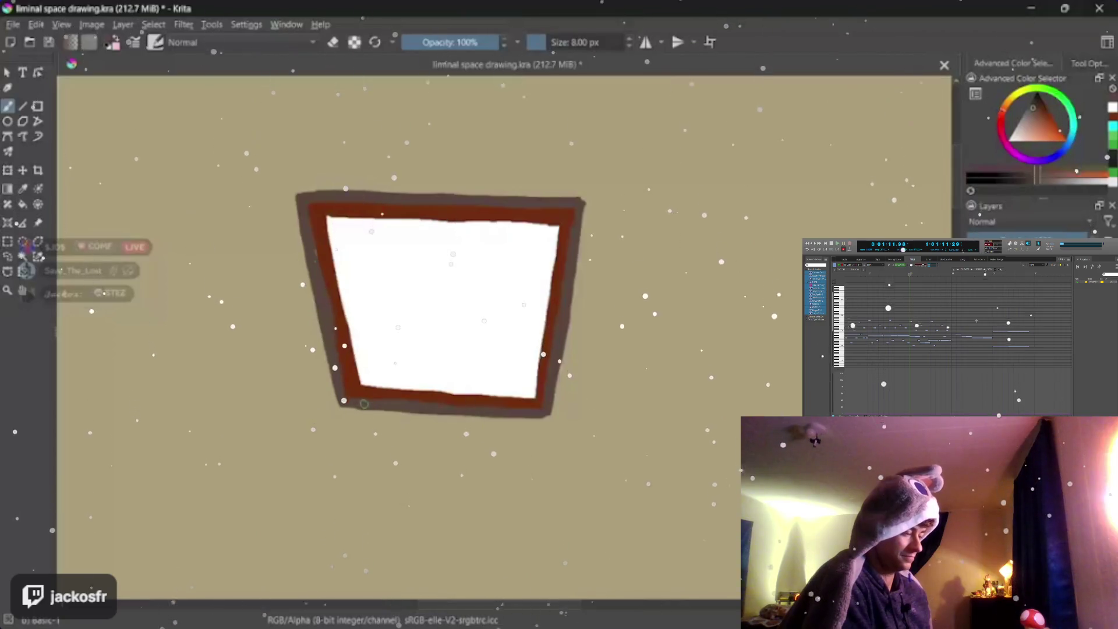
{"action": "key", "text": "ctrl+z"}
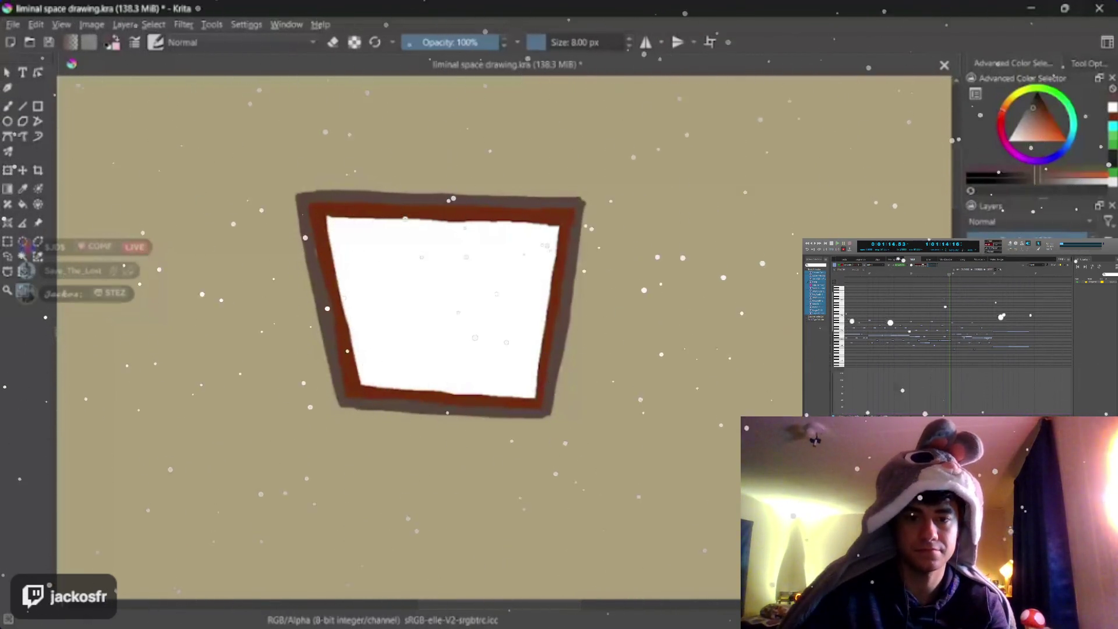
{"action": "scroll", "coordinate": [364, 380], "scroll_direction": "up", "scroll_amount": 2}
Step: Choose a near-black paint colour in the Advanced Color Selector and switch to the freehand brush
{"action": "scroll", "coordinate": [382, 382], "scroll_direction": "down", "scroll_amount": 2}
{"action": "left_click_drag", "start_coordinate": [400, 415], "coordinate": [410, 441]}
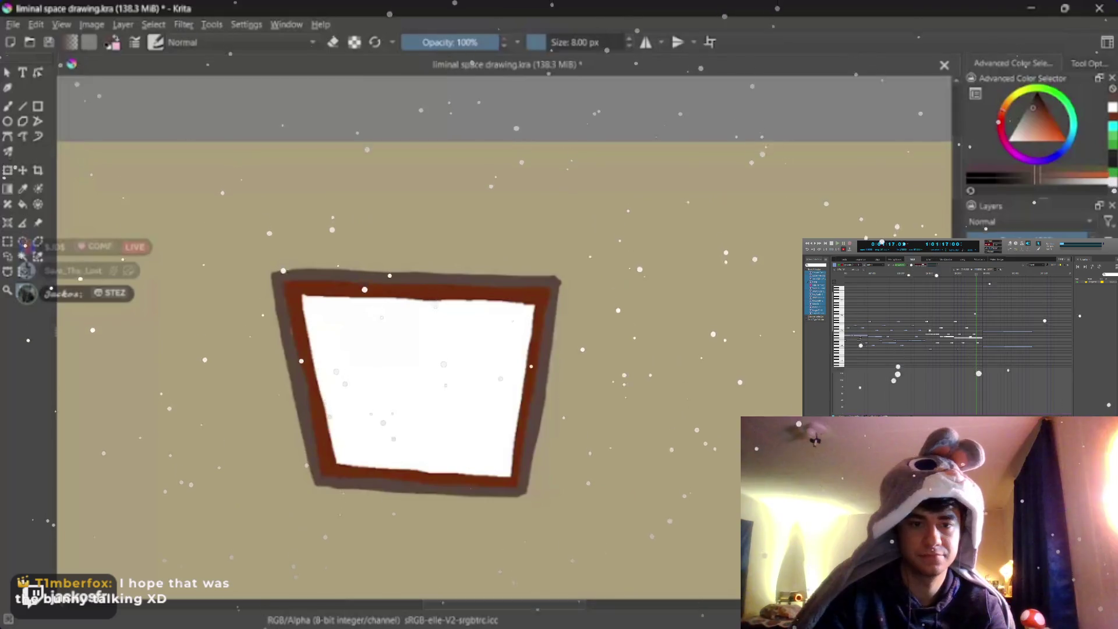
{"action": "left_click", "coordinate": [1037, 95]}
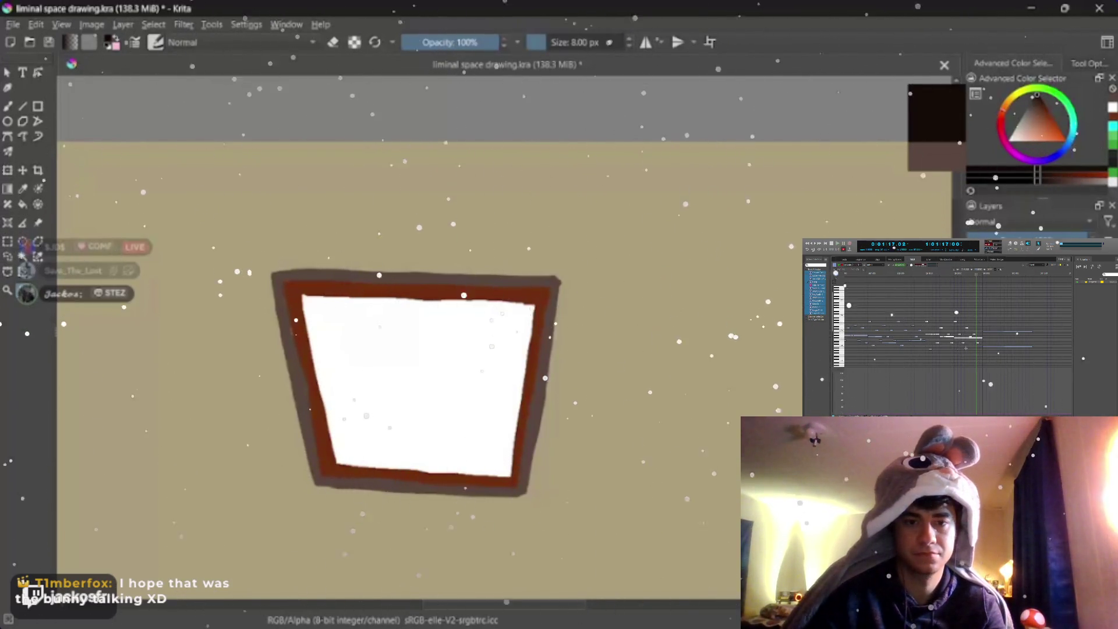
{"action": "left_click", "coordinate": [1035, 104]}
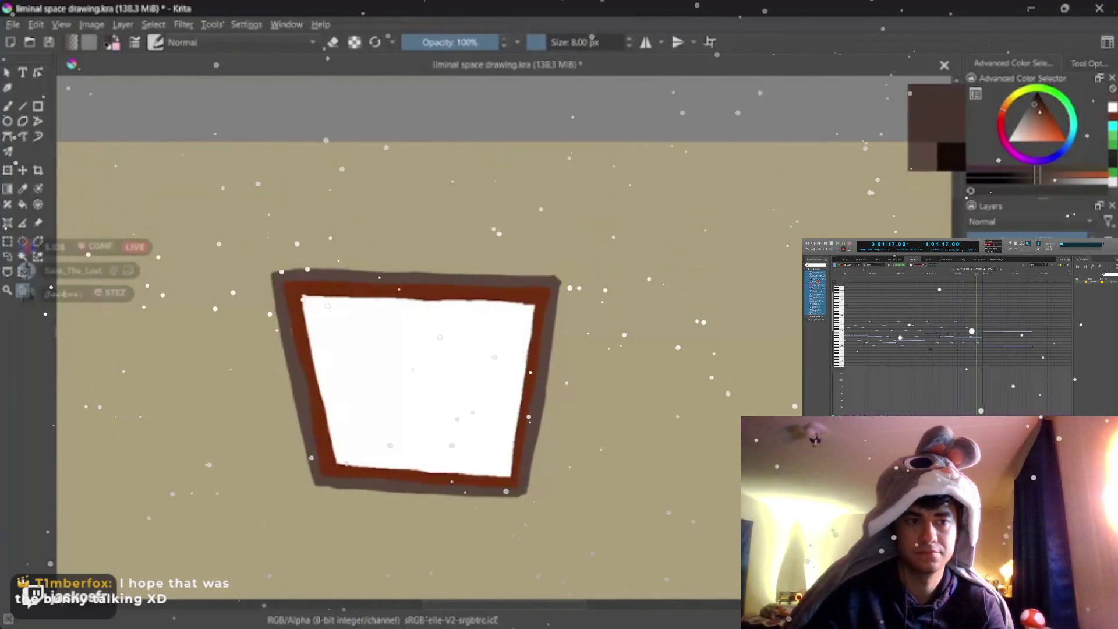
{"action": "left_click", "coordinate": [1034, 95]}
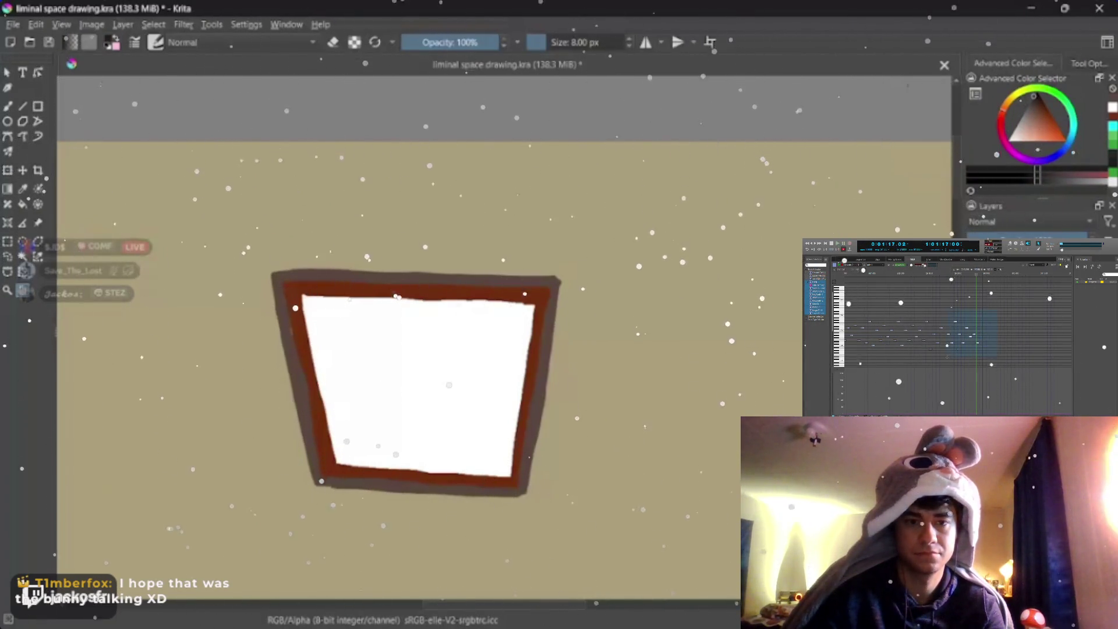
{"action": "left_click_drag", "start_coordinate": [204, 341], "coordinate": [189, 343]}
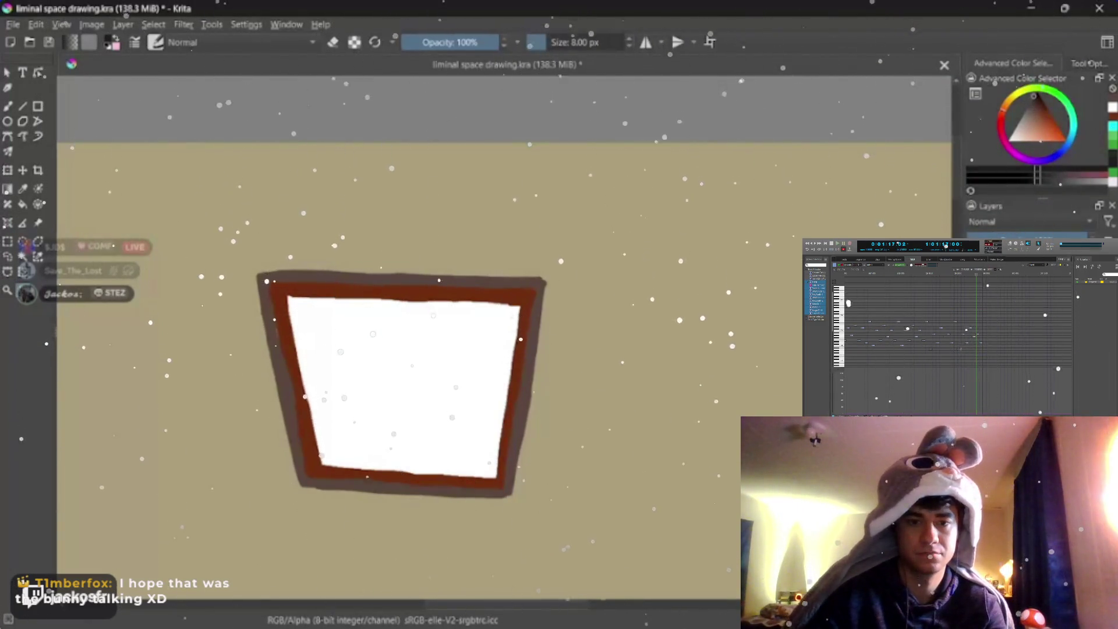
{"action": "key", "text": "b"}
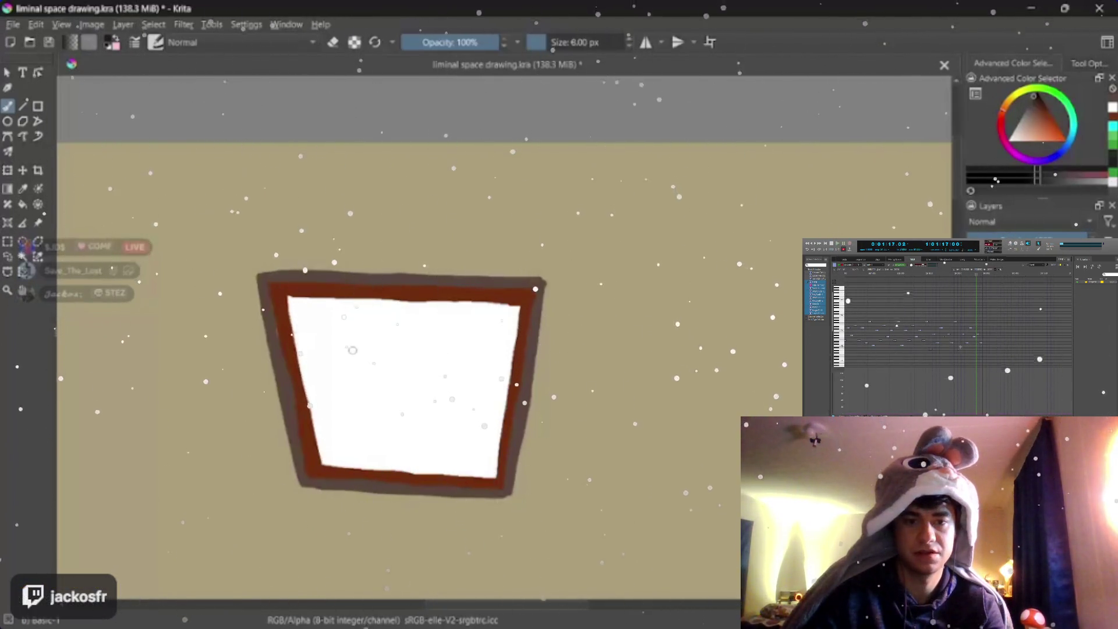
Step: Draw a black almond-shaped eye outline across the white panel, redrawing it once
{"action": "mouse_move", "coordinate": [339, 360]}
{"action": "left_mouse_down"}
{"action": "mouse_move", "coordinate": [485, 369]}
{"action": "mouse_move", "coordinate": [415, 333]}
{"action": "left_mouse_up"}
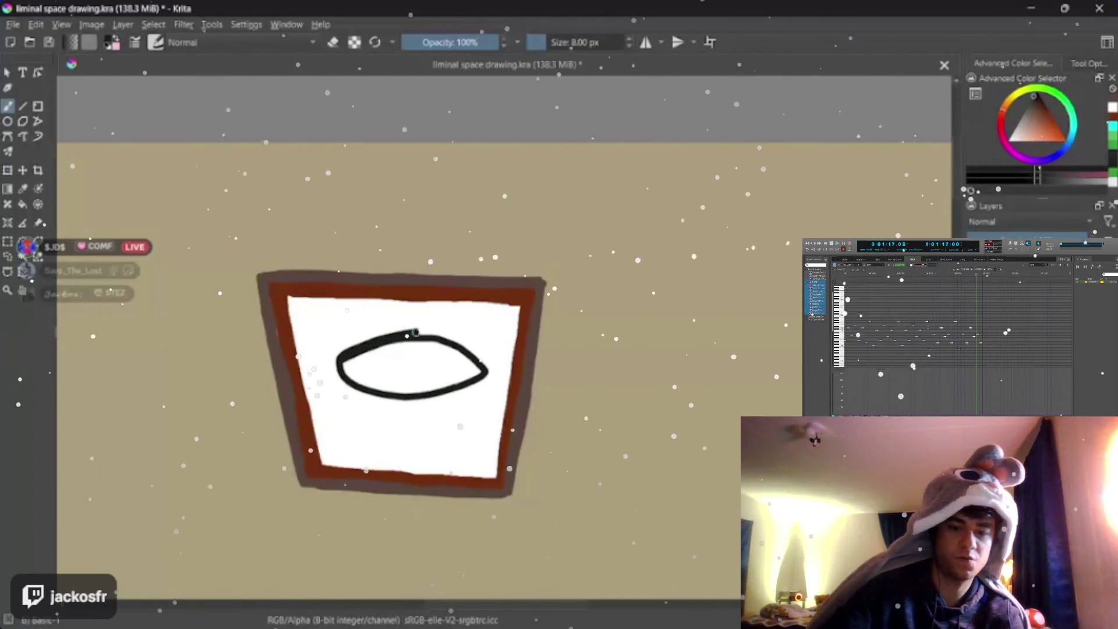
{"action": "key", "text": "ctrl+z"}
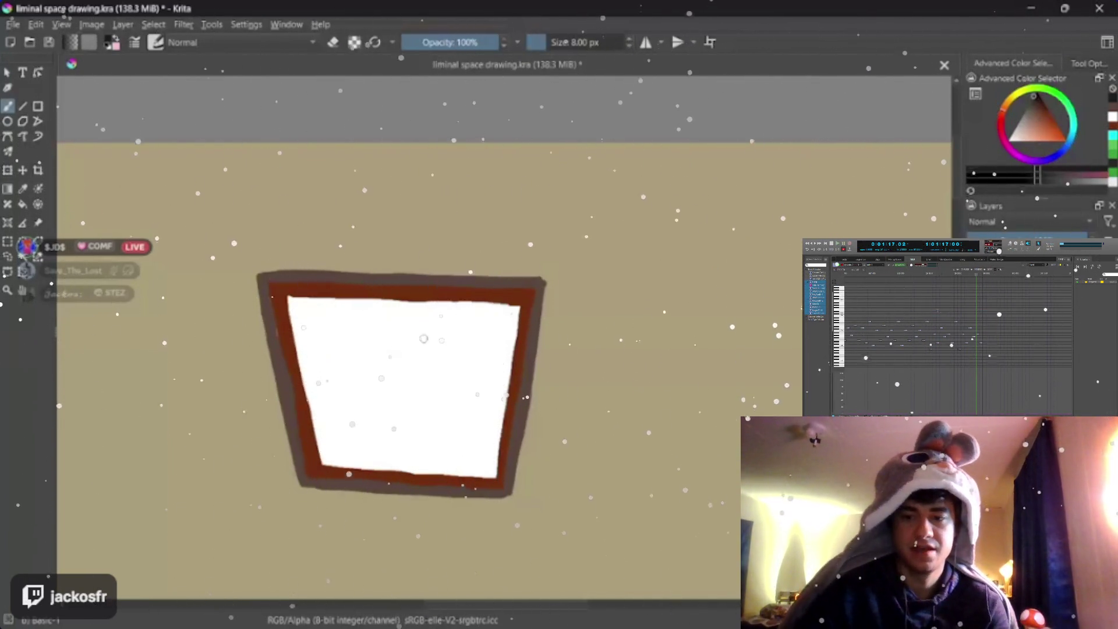
{"action": "mouse_move", "coordinate": [362, 352]}
{"action": "left_mouse_down"}
{"action": "mouse_move", "coordinate": [494, 365]}
{"action": "mouse_move", "coordinate": [370, 347]}
{"action": "mouse_move", "coordinate": [396, 345]}
{"action": "left_mouse_up"}
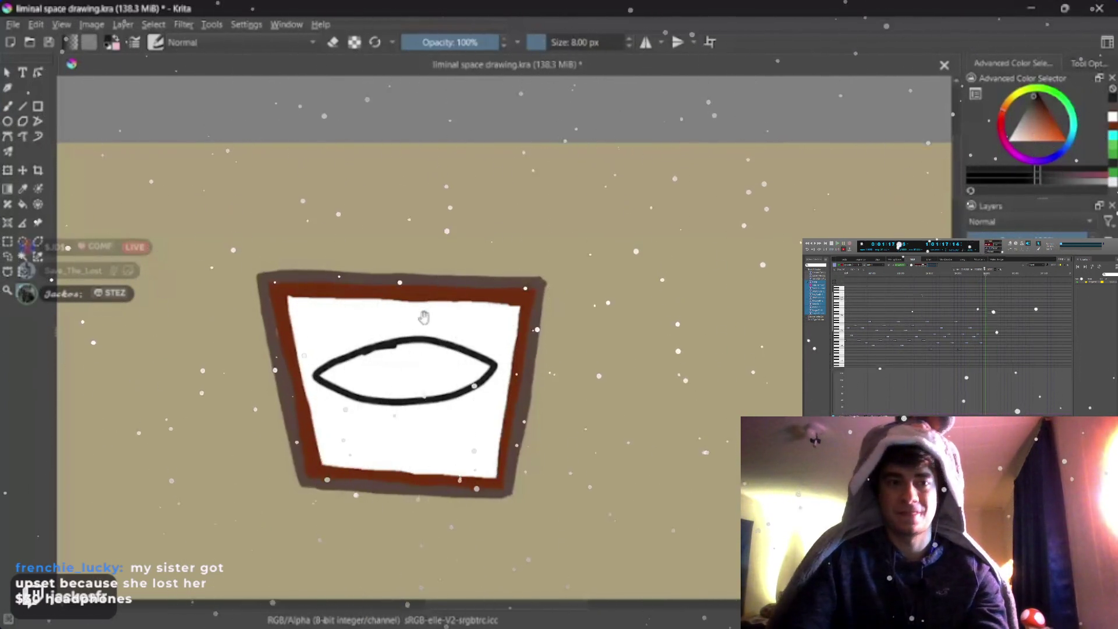
{"action": "left_click_drag", "start_coordinate": [423, 318], "coordinate": [367, 335]}
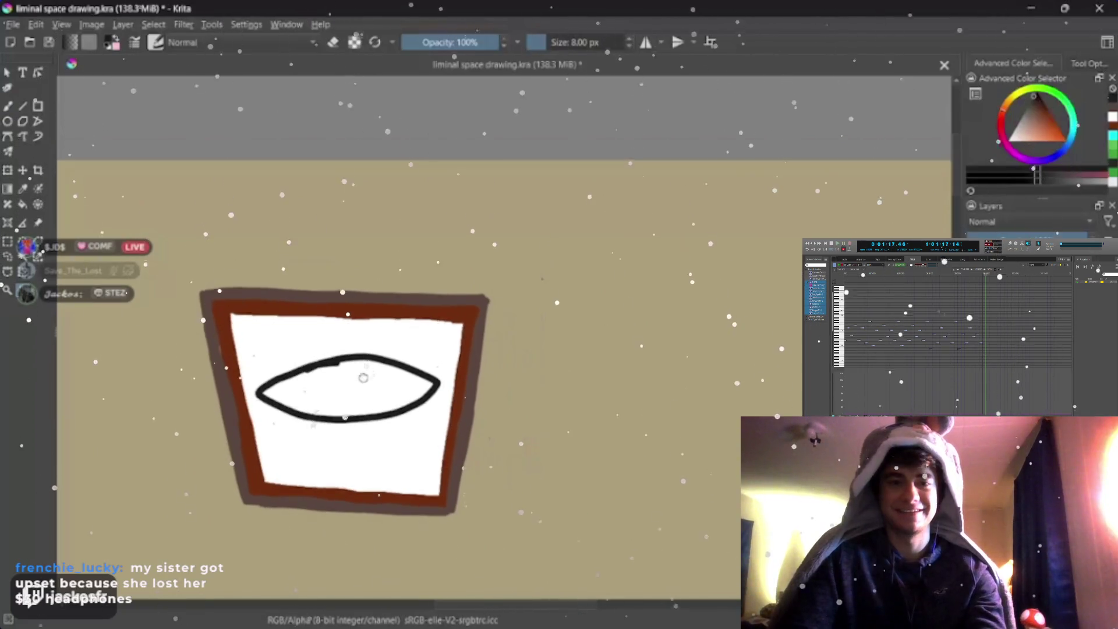
{"action": "scroll", "coordinate": [363, 378], "scroll_direction": "down", "scroll_amount": 1}
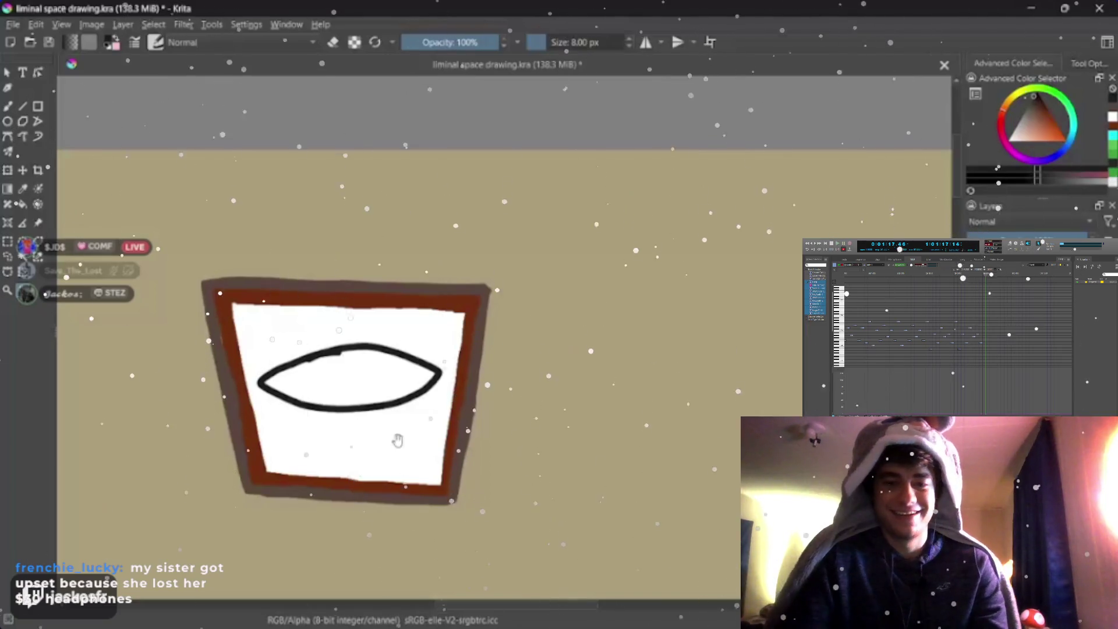
{"action": "scroll", "coordinate": [397, 440], "scroll_direction": "up", "scroll_amount": 2}
{"action": "left_click_drag", "start_coordinate": [407, 415], "coordinate": [531, 414]}
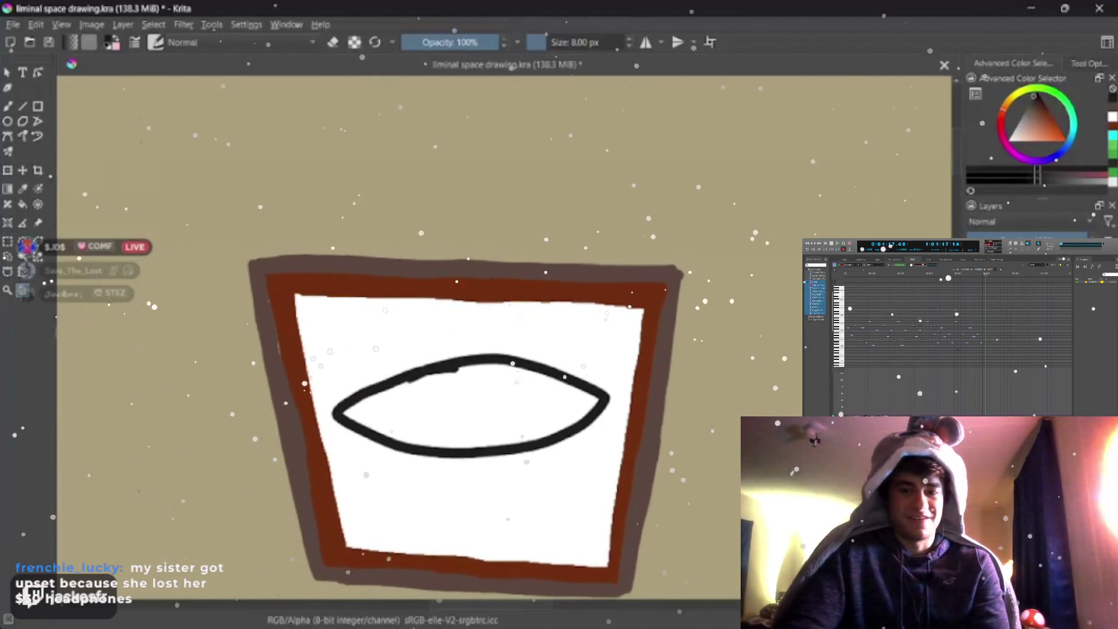
Step: Sample a grey from the canvas and sketch a rectangular iris inside the eye, then undo it
{"action": "key", "text": "p"}
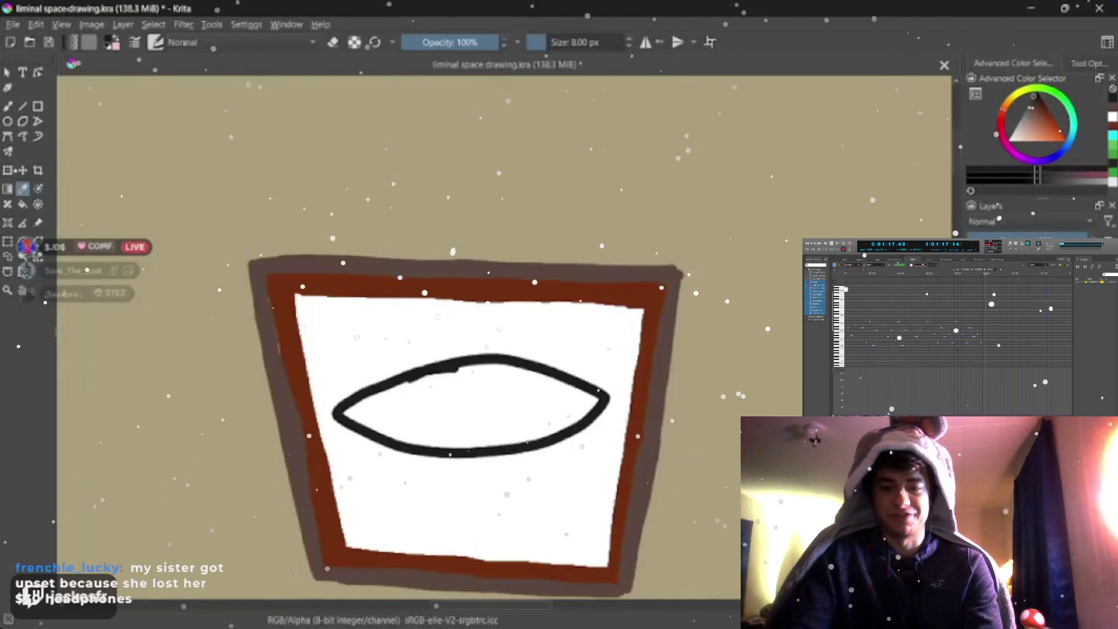
{"action": "left_click", "coordinate": [901, 115]}
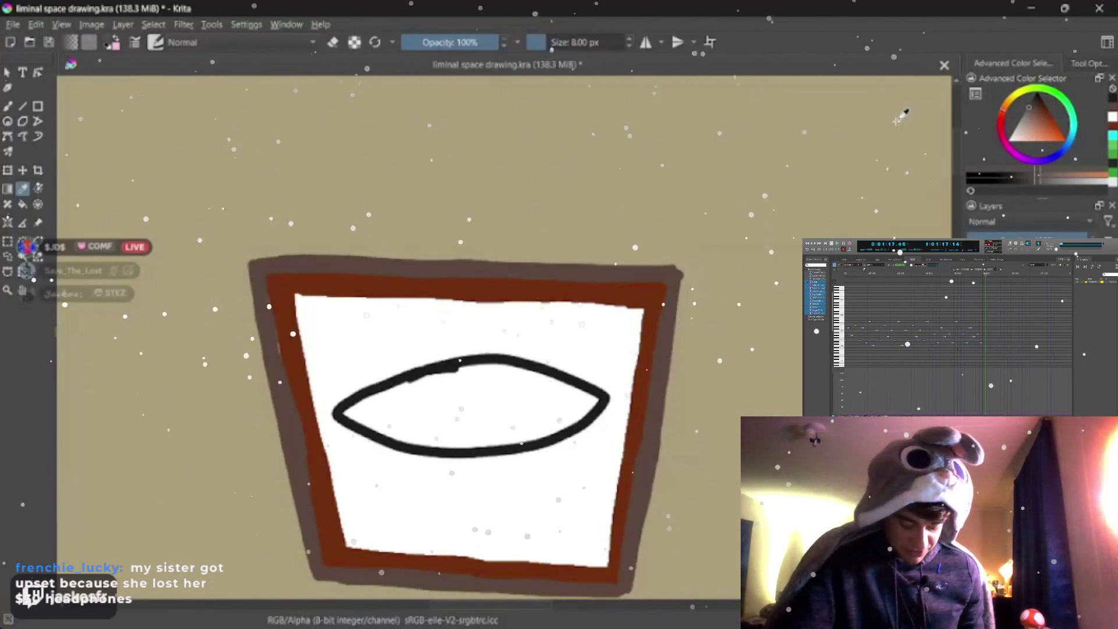
{"action": "left_click", "coordinate": [958, 174]}
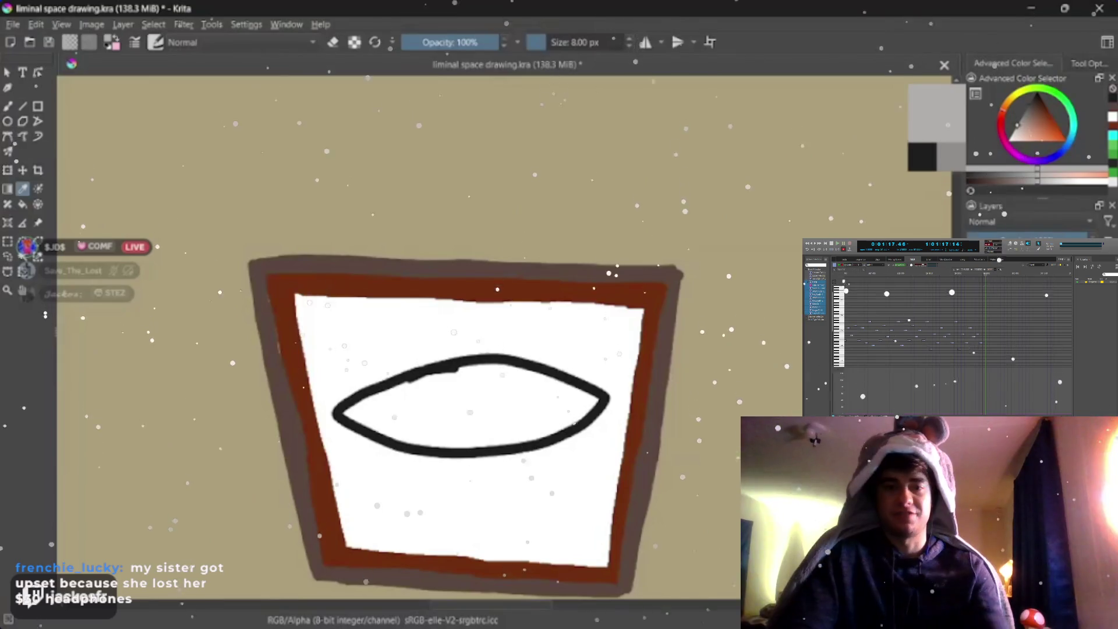
{"action": "key", "text": "b"}
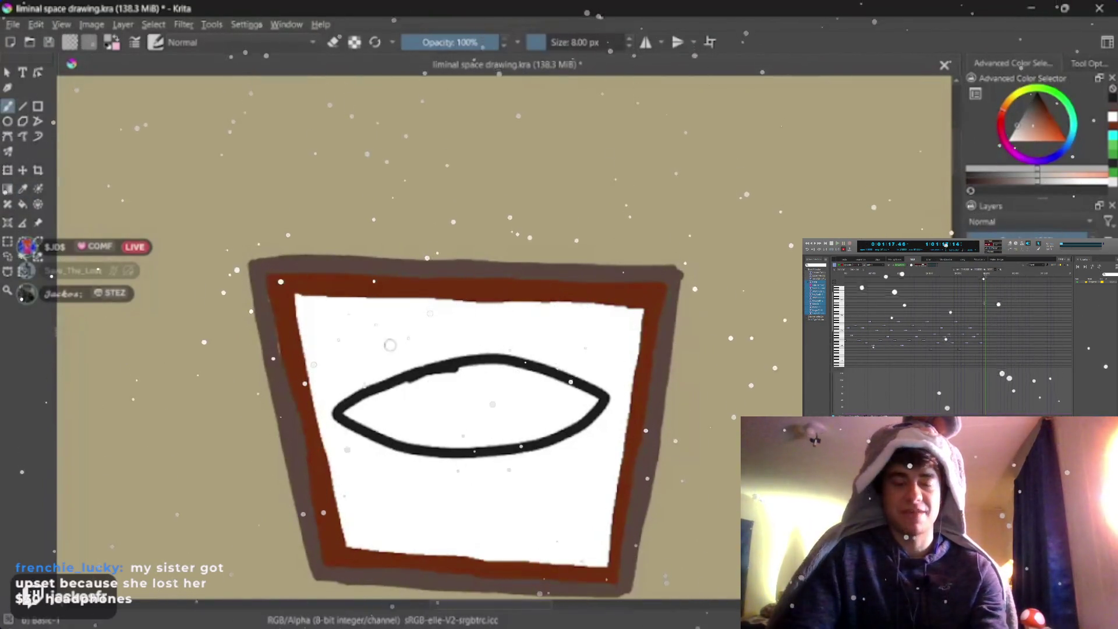
{"action": "left_click_drag", "start_coordinate": [446, 371], "coordinate": [452, 439]}
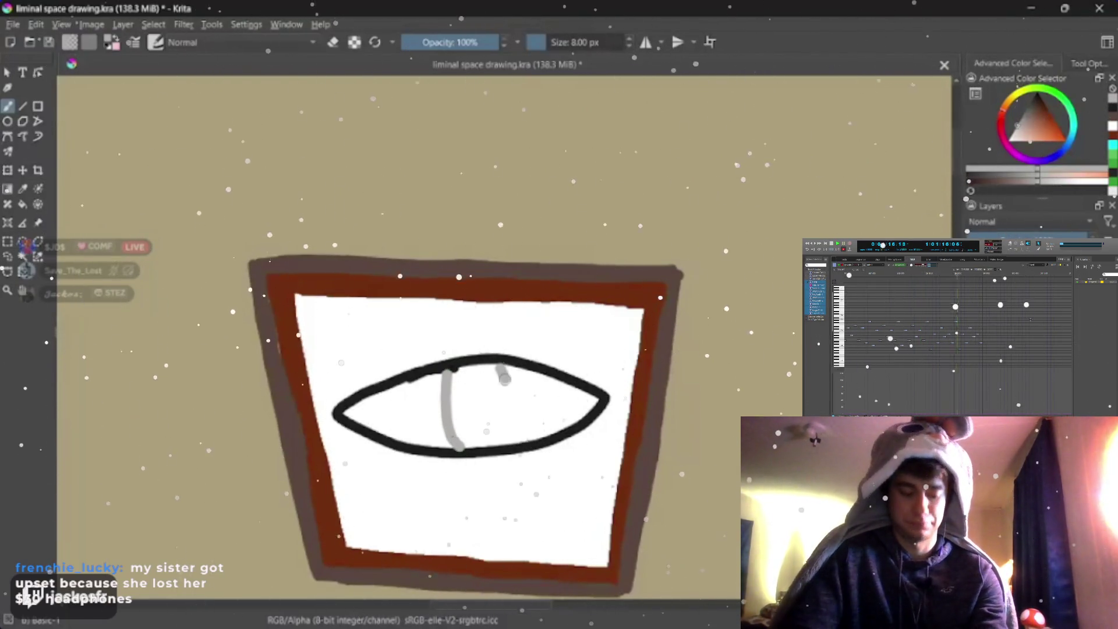
{"action": "left_click_drag", "start_coordinate": [504, 378], "coordinate": [495, 444]}
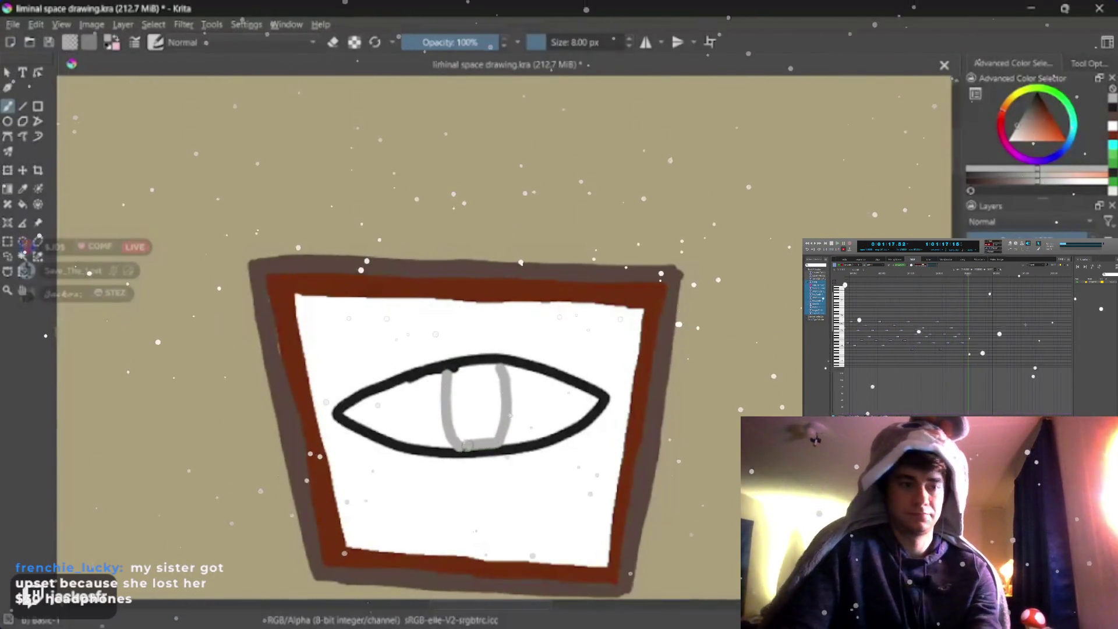
{"action": "left_click_drag", "start_coordinate": [448, 372], "coordinate": [503, 368]}
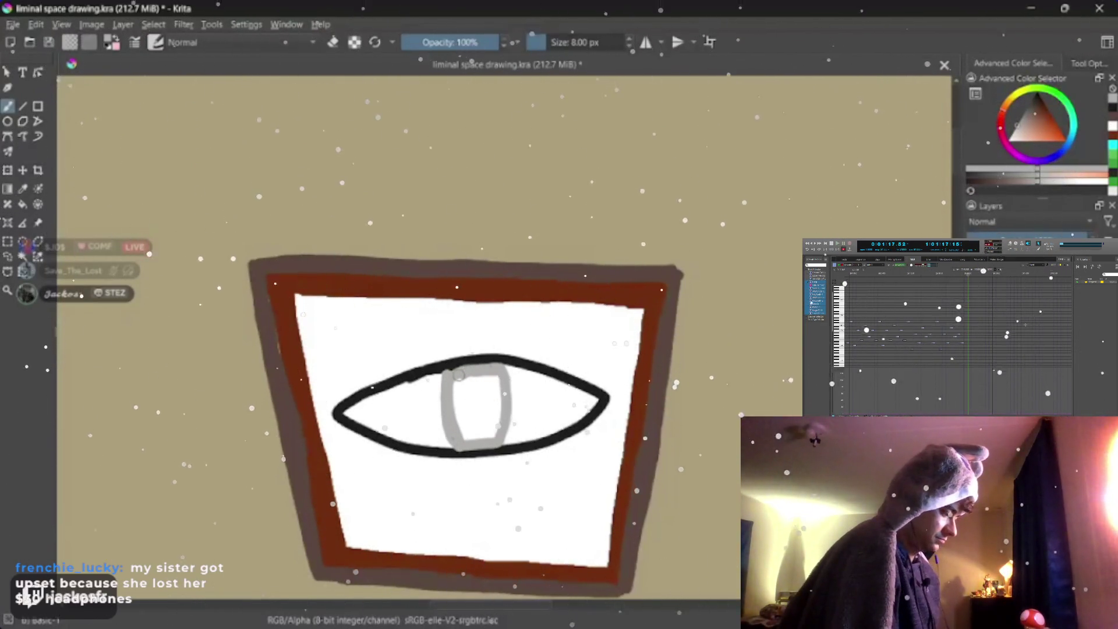
{"action": "key", "text": "ctrl+z"}
{"action": "key", "text": "ctrl+z"}
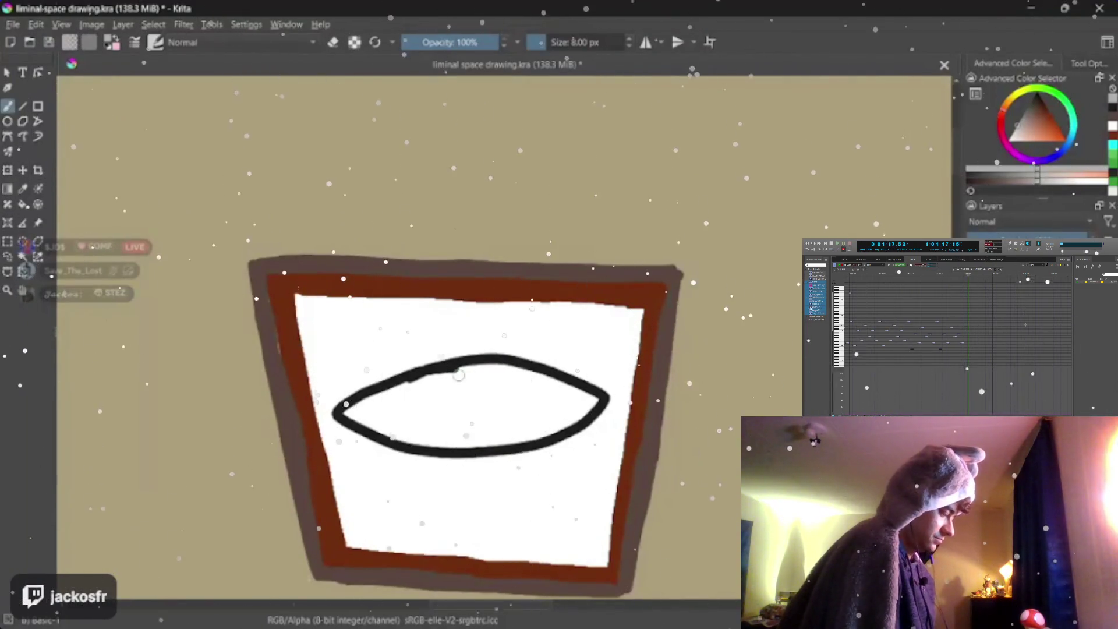
Step: Pick a new grey, redraw the iris's top and sides, and fill it in solid
{"action": "left_click", "coordinate": [1018, 131]}
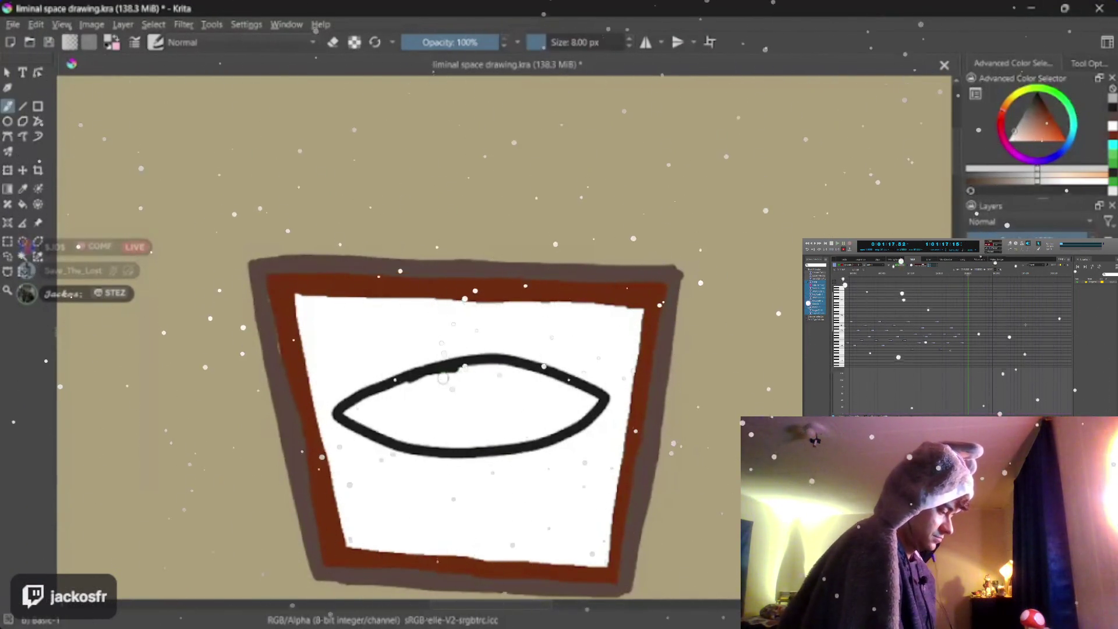
{"action": "mouse_move", "coordinate": [443, 370]}
{"action": "left_mouse_down"}
{"action": "mouse_move", "coordinate": [441, 436]}
{"action": "mouse_move", "coordinate": [522, 372]}
{"action": "mouse_move", "coordinate": [446, 368]}
{"action": "left_mouse_up"}
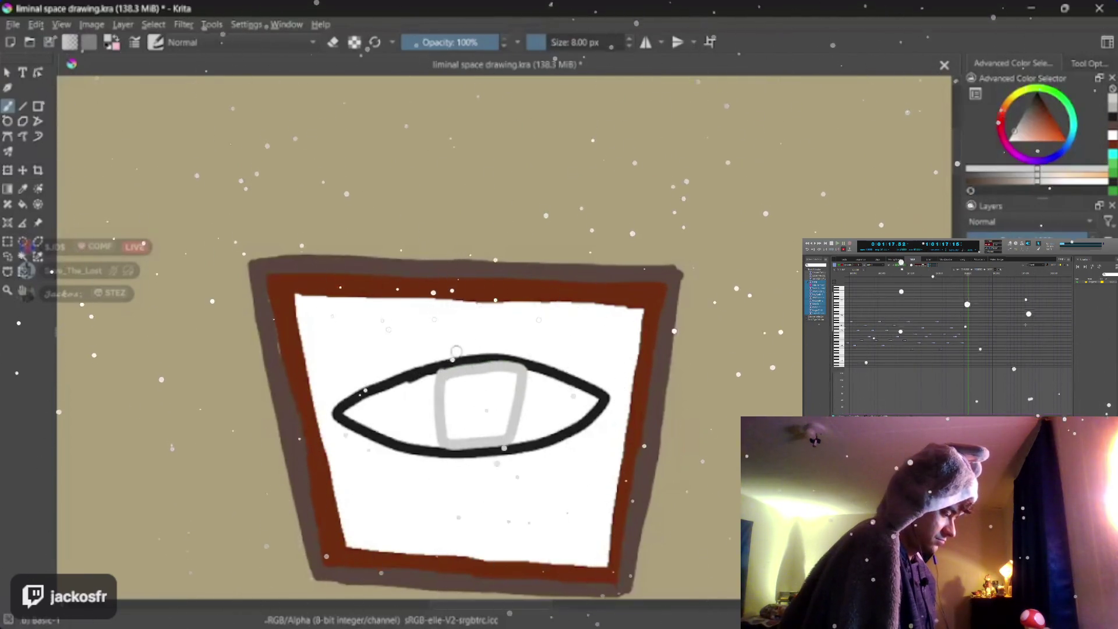
{"action": "key", "text": "ctrl+z"}
{"action": "key", "text": "ctrl+z"}
{"action": "key", "text": "ctrl+z"}
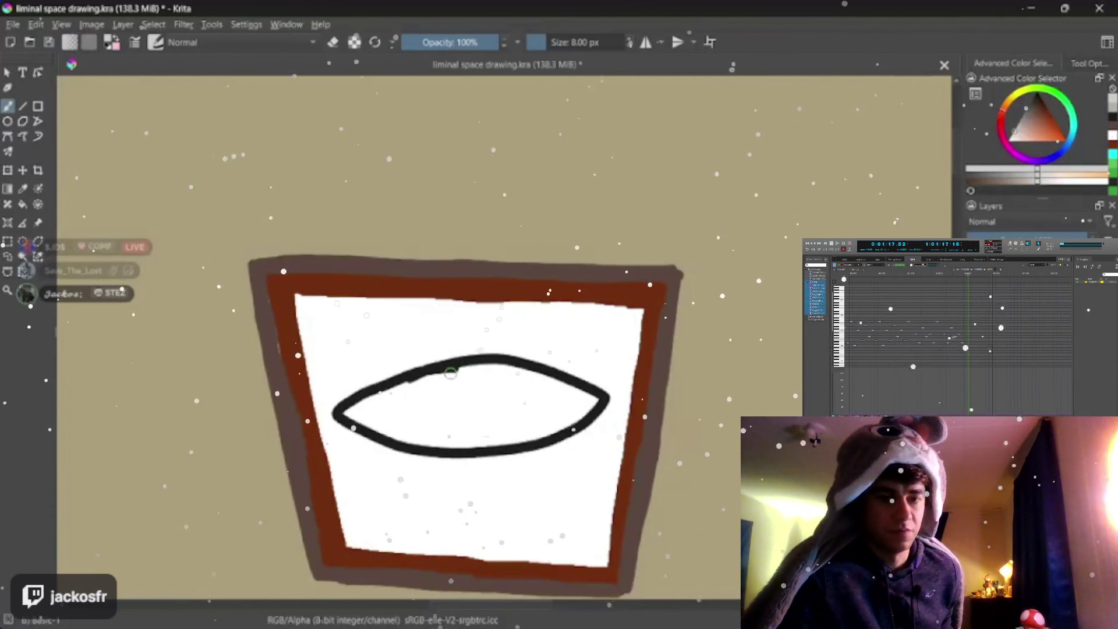
{"action": "left_click_drag", "start_coordinate": [449, 374], "coordinate": [504, 372]}
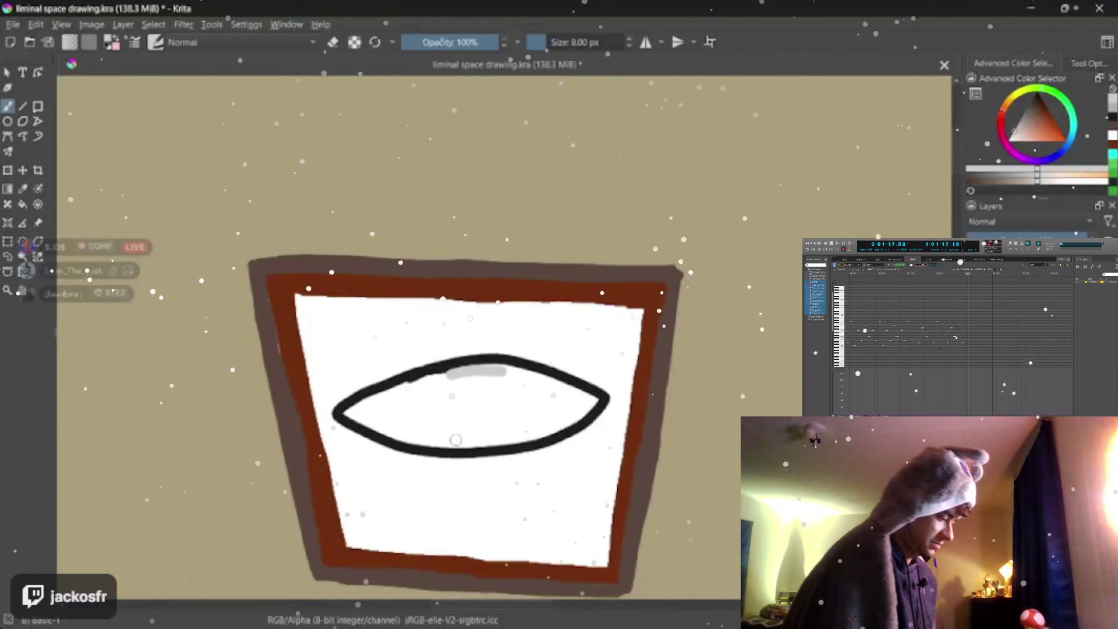
{"action": "key", "text": "ctrl+z"}
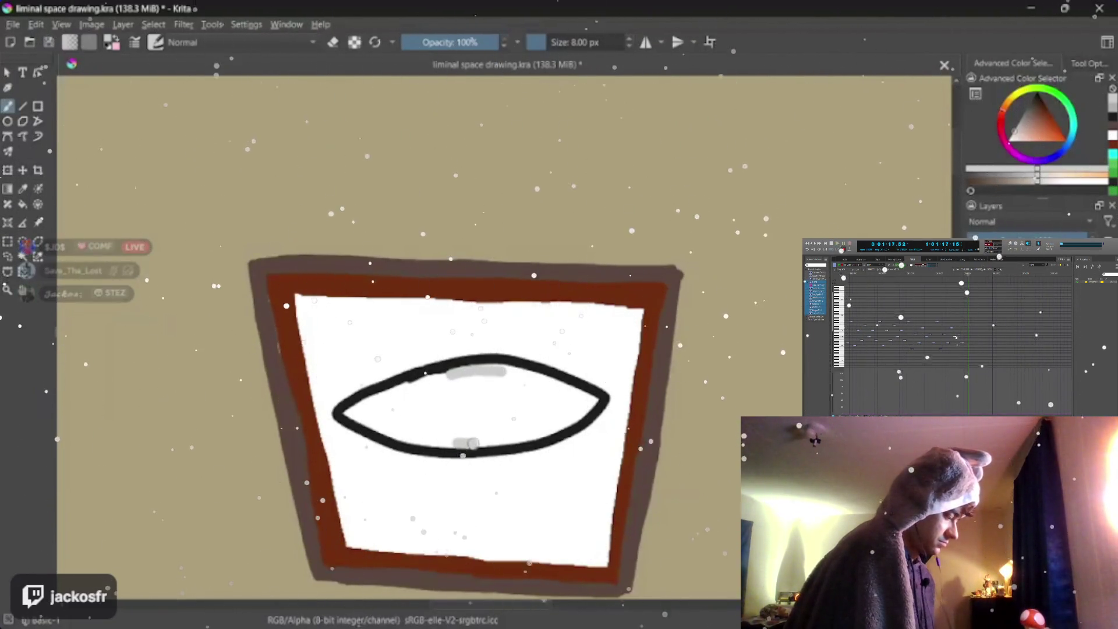
{"action": "mouse_move", "coordinate": [456, 442]}
{"action": "left_mouse_down"}
{"action": "mouse_move", "coordinate": [517, 414]}
{"action": "mouse_move", "coordinate": [515, 376]}
{"action": "left_mouse_up"}
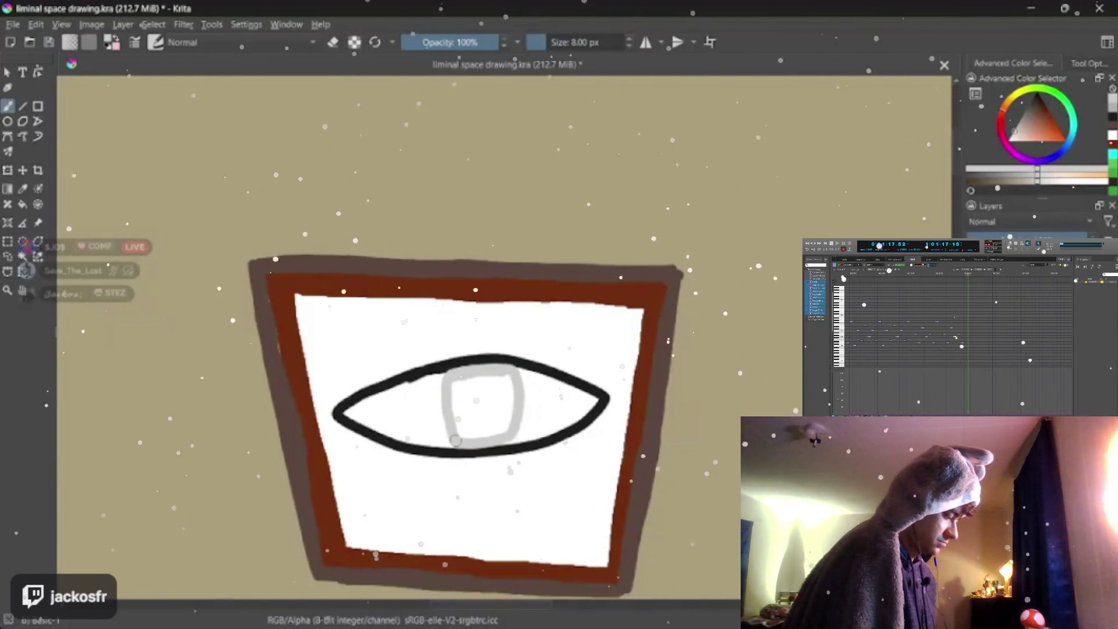
{"action": "key", "text": "ctrl+z"}
{"action": "key", "text": "ctrl+z"}
{"action": "key", "text": "ctrl+z"}
{"action": "left_click_drag", "start_coordinate": [463, 375], "coordinate": [469, 460]}
{"action": "key", "text": "ctrl+z"}
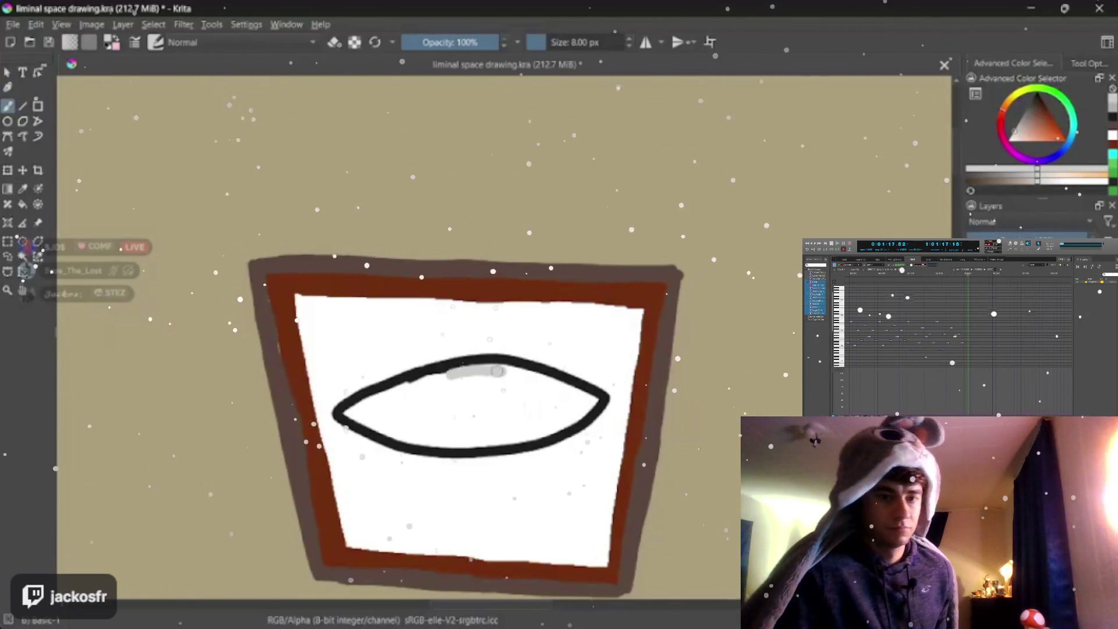
{"action": "left_click_drag", "start_coordinate": [497, 371], "coordinate": [500, 445]}
{"action": "mouse_move", "coordinate": [444, 372]}
{"action": "left_mouse_down"}
{"action": "mouse_move", "coordinate": [451, 438]}
{"action": "mouse_move", "coordinate": [487, 441]}
{"action": "left_mouse_up"}
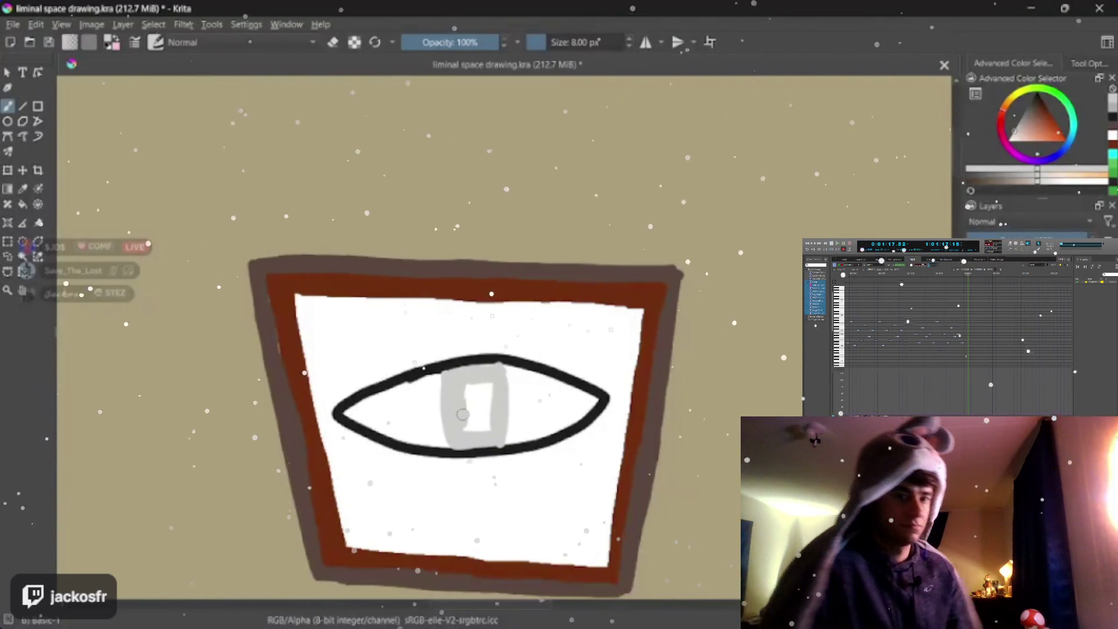
{"action": "mouse_move", "coordinate": [489, 377]}
{"action": "left_mouse_down"}
{"action": "mouse_move", "coordinate": [475, 412]}
{"action": "mouse_move", "coordinate": [469, 395]}
{"action": "left_mouse_up"}
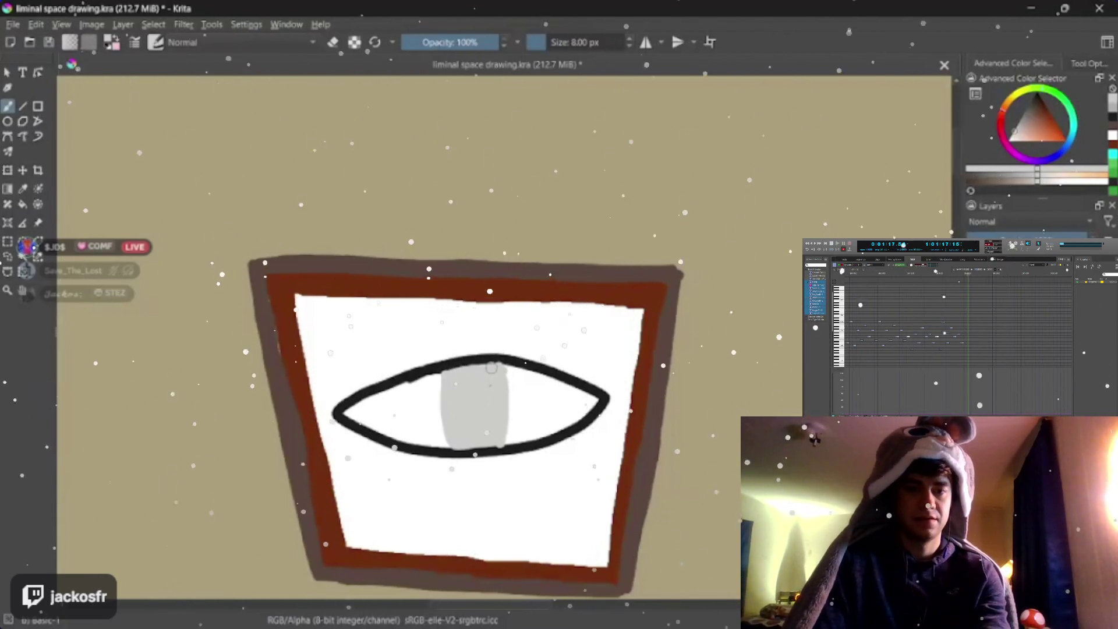
Step: Switch to black and paint a vertical slit pupil on the grey iris
{"action": "key", "text": "d"}
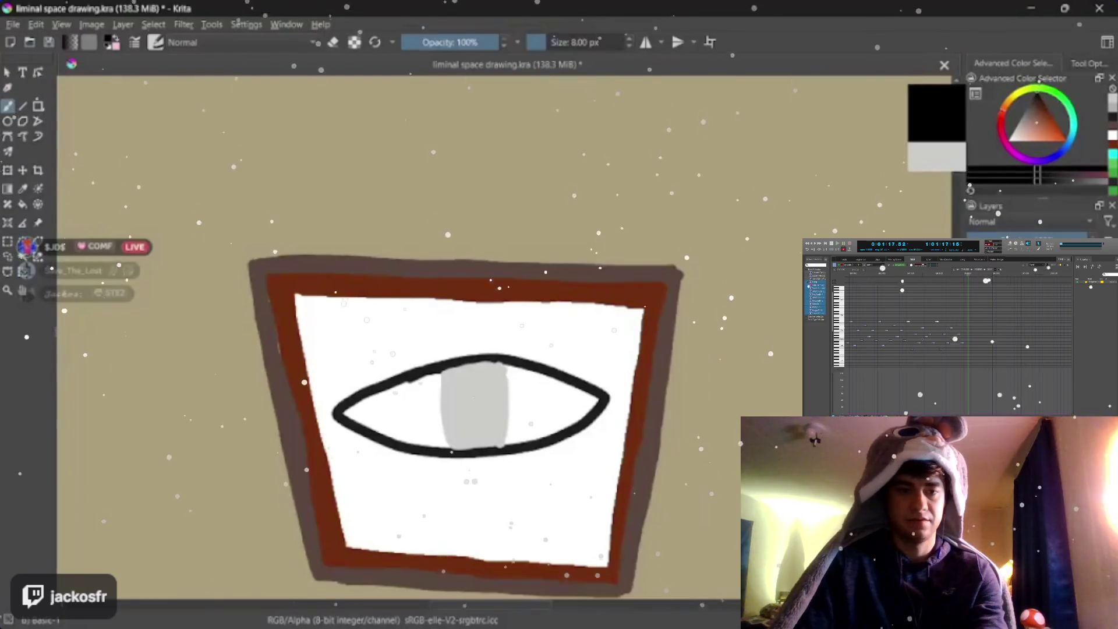
{"action": "mouse_move", "coordinate": [468, 398]}
{"action": "left_mouse_down"}
{"action": "mouse_move", "coordinate": [476, 409]}
{"action": "mouse_move", "coordinate": [478, 398]}
{"action": "left_mouse_up"}
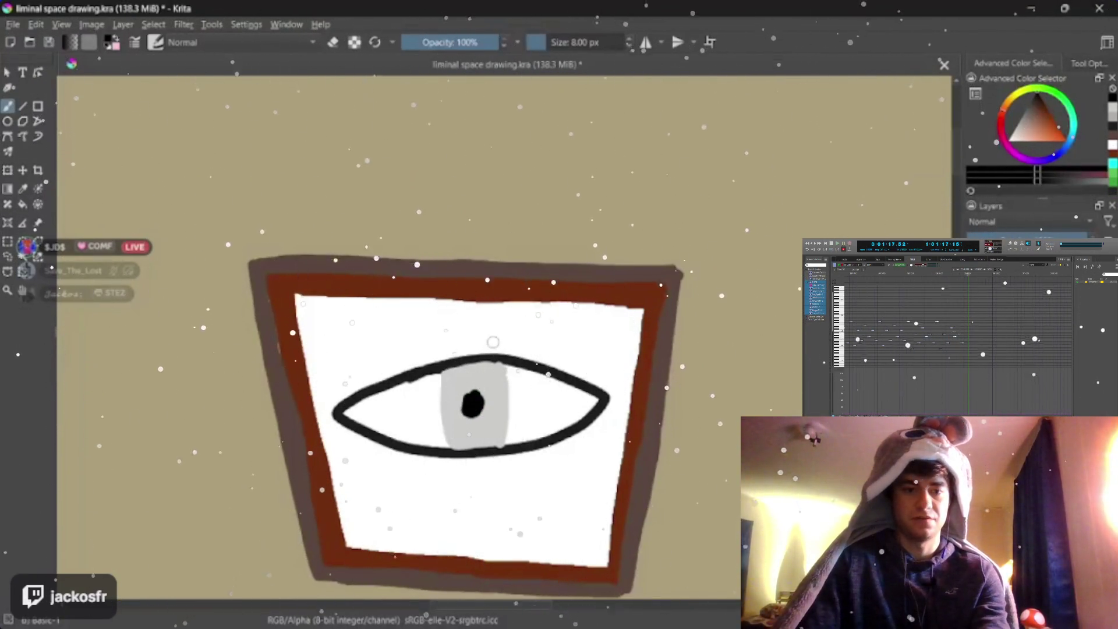
{"action": "key", "text": "ctrl+z"}
{"action": "key", "text": "ctrl+z"}
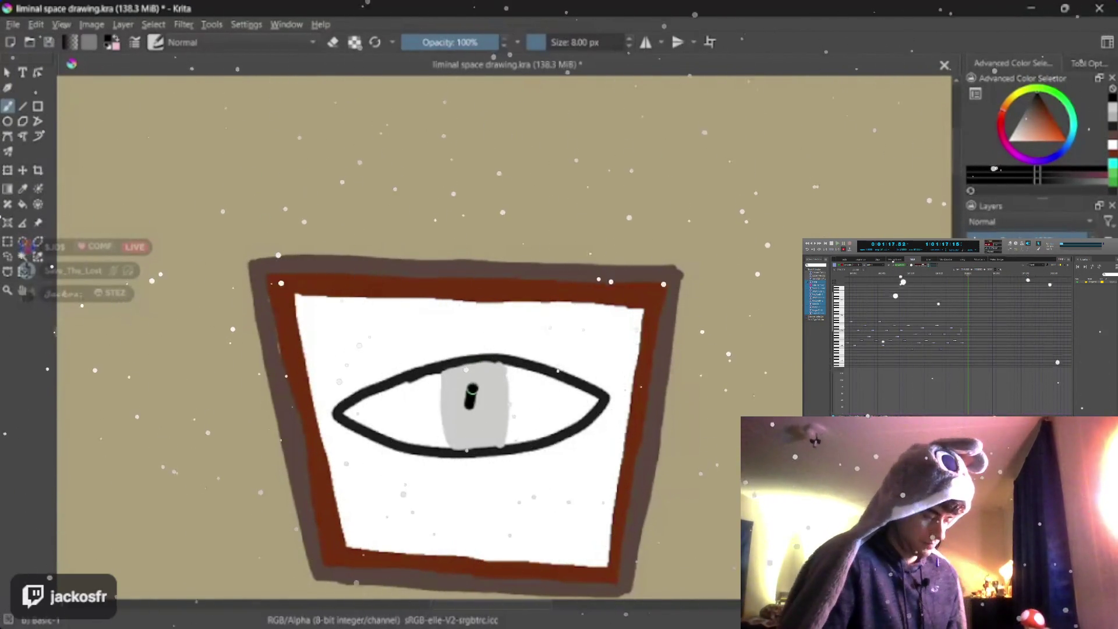
{"action": "left_click_drag", "start_coordinate": [473, 402], "coordinate": [475, 388]}
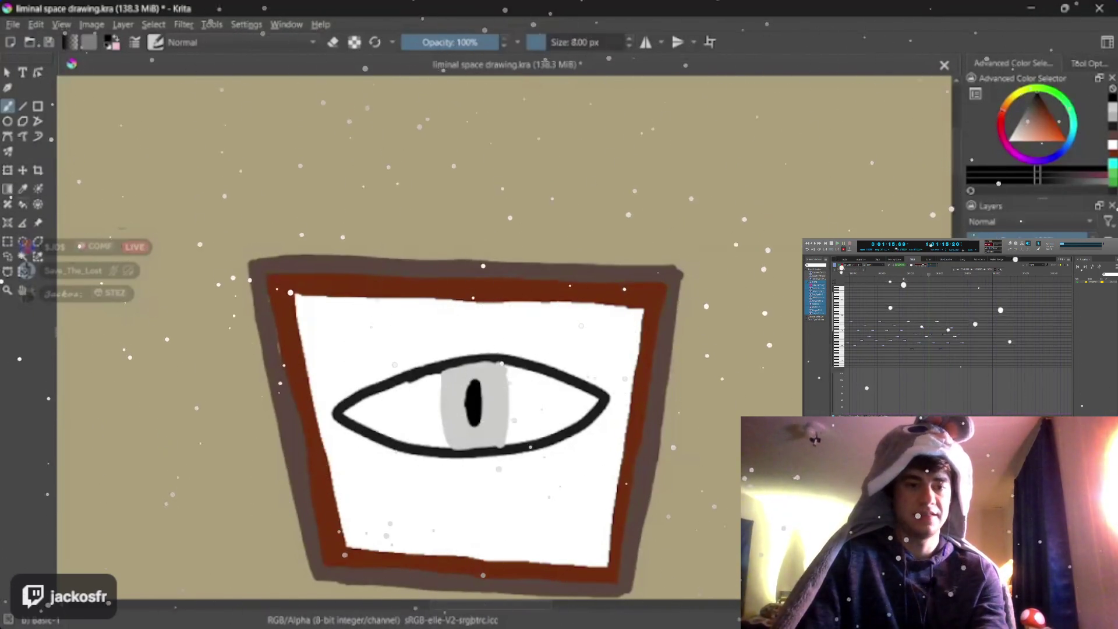
Step: Bucket-fill the white area around the eye black, then pick a pale yellow
{"action": "key", "text": "f"}
{"action": "left_click", "coordinate": [466, 513]}
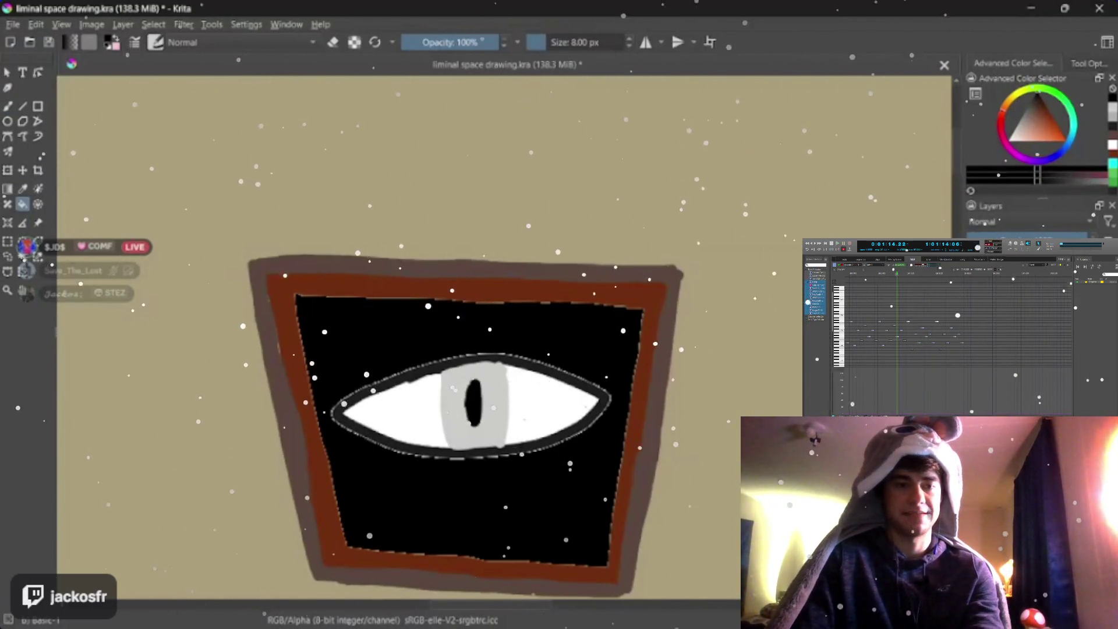
{"action": "key", "text": "b"}
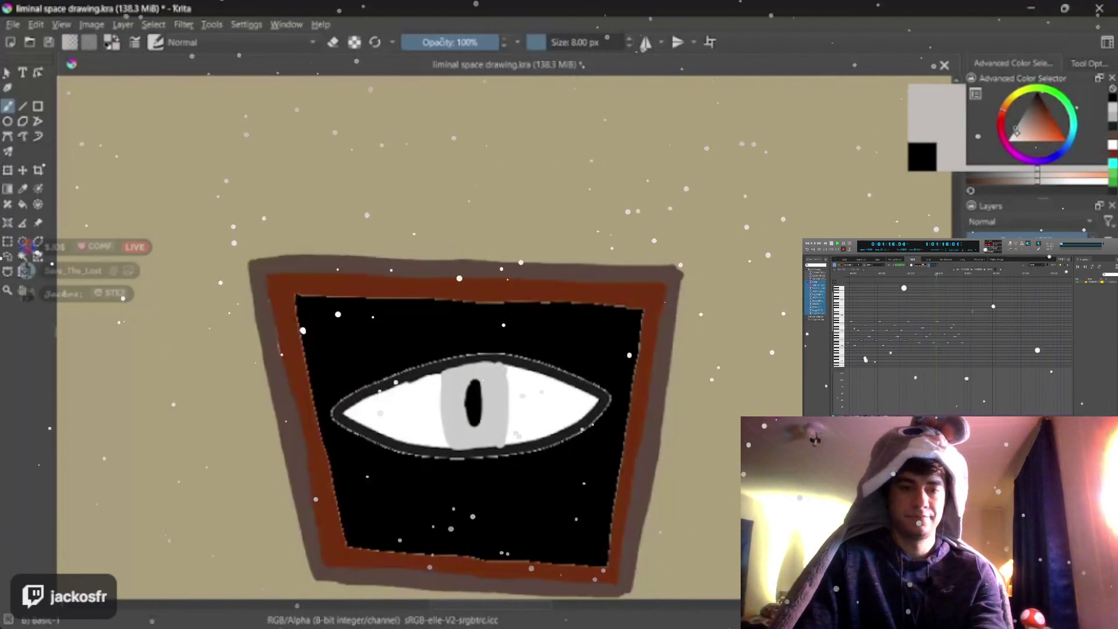
{"action": "left_click", "coordinate": [1016, 133]}
{"action": "left_click_drag", "start_coordinate": [1014, 95], "coordinate": [1018, 92]}
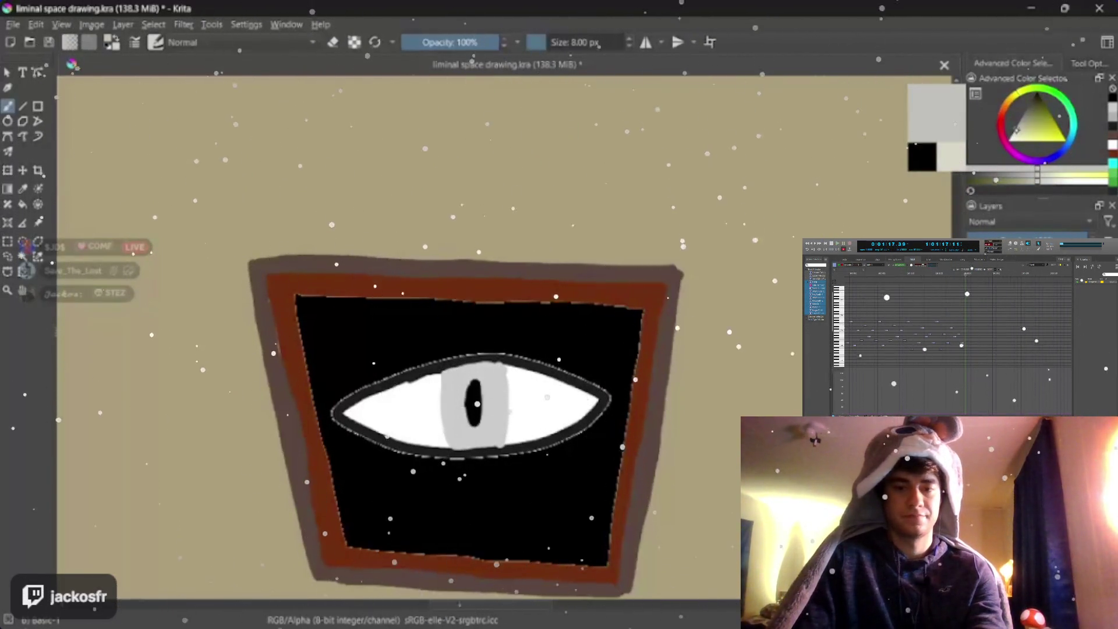
Step: Dab about 25 pale yellow dots across the black panel above, below and beside the eye
{"action": "right_click", "coordinate": [337, 325]}
{"action": "left_click", "coordinate": [417, 255]}
{"action": "left_click", "coordinate": [342, 336]}
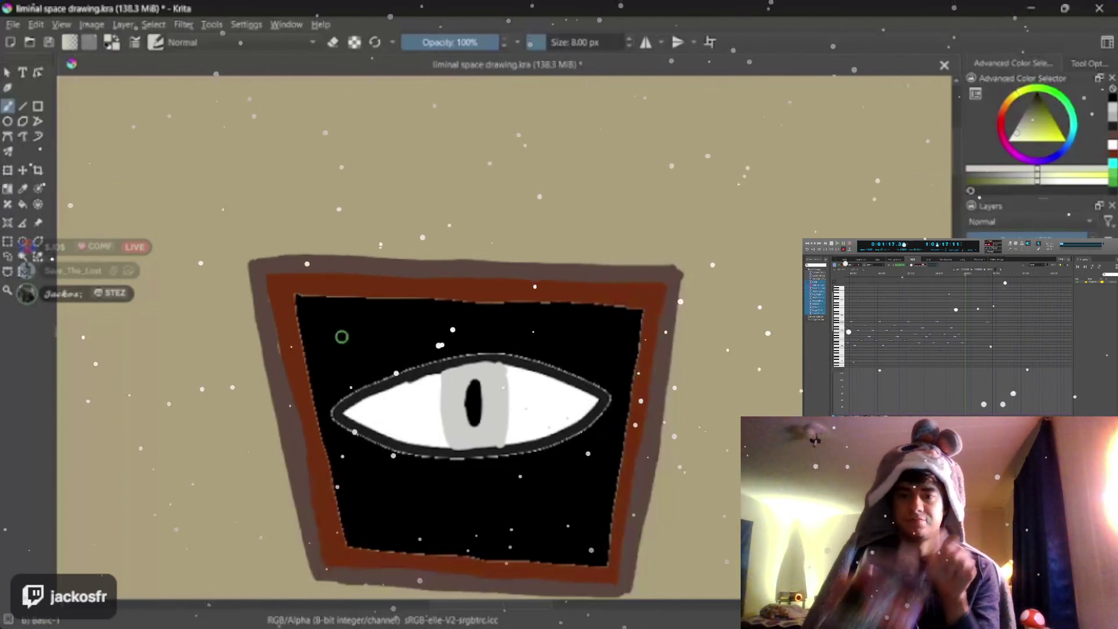
{"action": "left_click", "coordinate": [334, 376]}
{"action": "left_click", "coordinate": [396, 332]}
{"action": "left_click", "coordinate": [377, 362]}
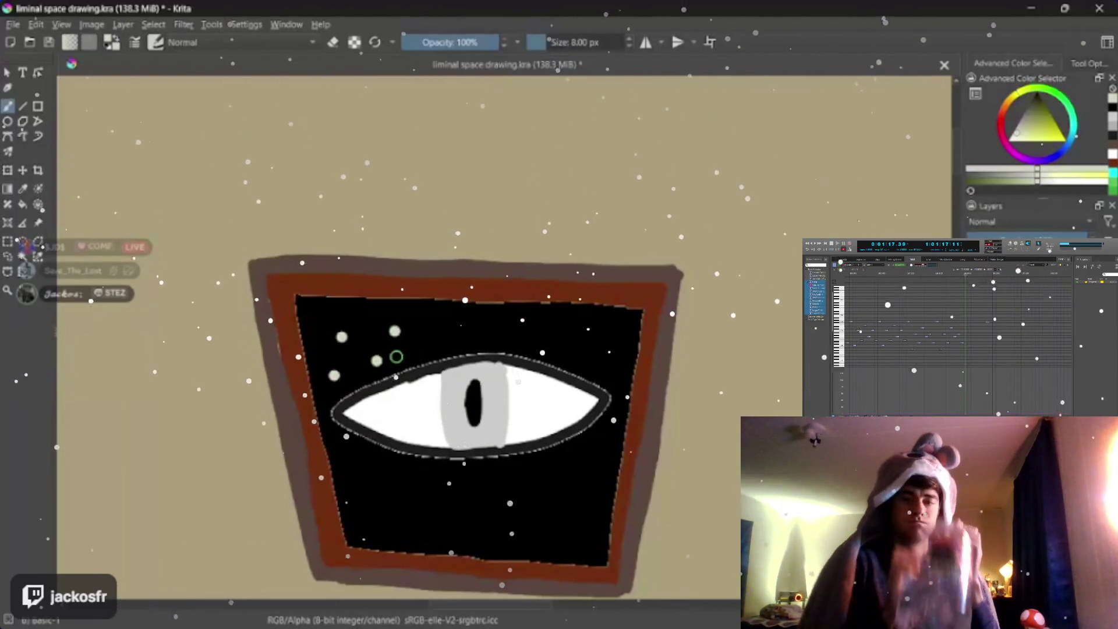
{"action": "left_click", "coordinate": [370, 492]}
{"action": "left_click", "coordinate": [405, 489]}
{"action": "left_click", "coordinate": [378, 528]}
{"action": "left_click", "coordinate": [476, 529]}
{"action": "left_click", "coordinate": [425, 535]}
{"action": "left_click", "coordinate": [503, 483]}
{"action": "left_click", "coordinate": [504, 511]}
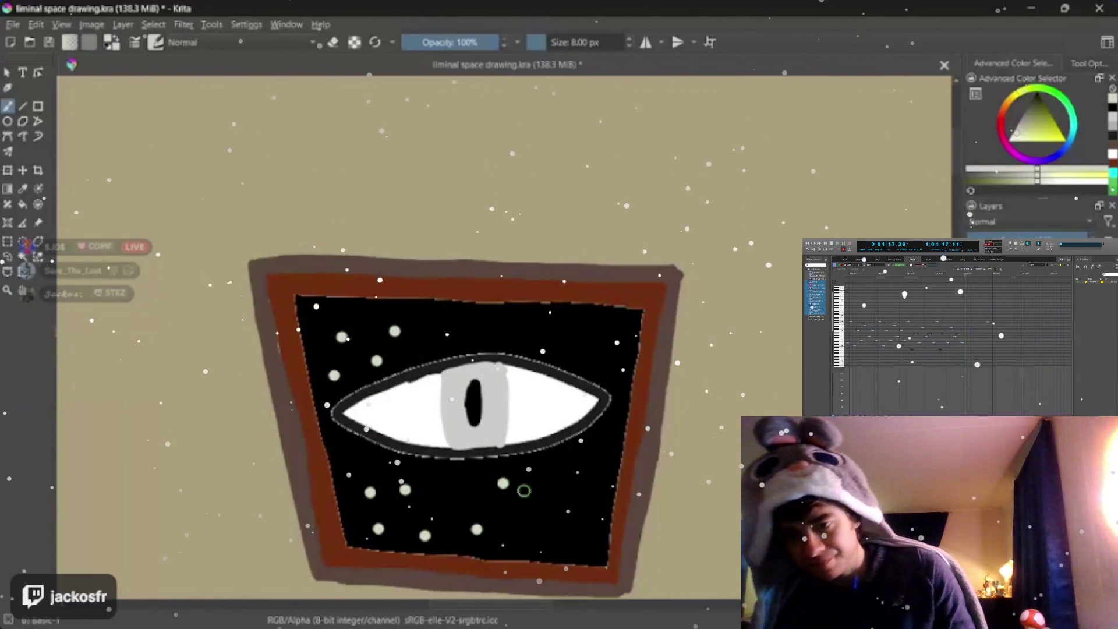
{"action": "left_click", "coordinate": [539, 535]}
{"action": "left_click", "coordinate": [560, 527]}
{"action": "left_click", "coordinate": [582, 429]}
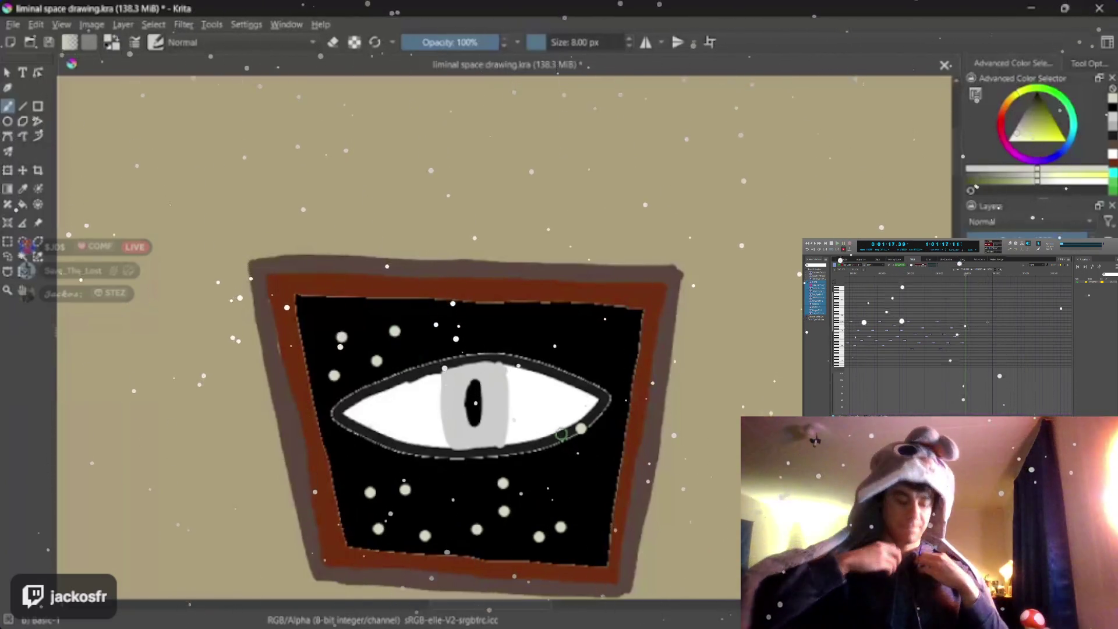
{"action": "left_click", "coordinate": [543, 483]}
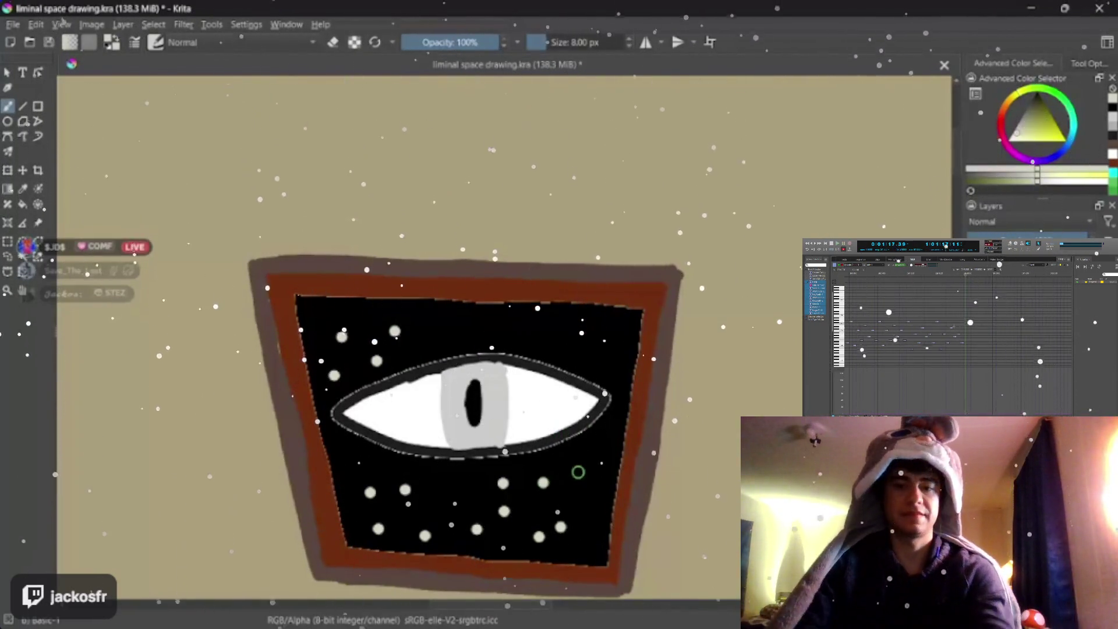
{"action": "left_click", "coordinate": [577, 471]}
{"action": "left_click", "coordinate": [425, 498]}
{"action": "left_click", "coordinate": [434, 326]}
{"action": "left_click", "coordinate": [491, 314]}
{"action": "left_click", "coordinate": [526, 339]}
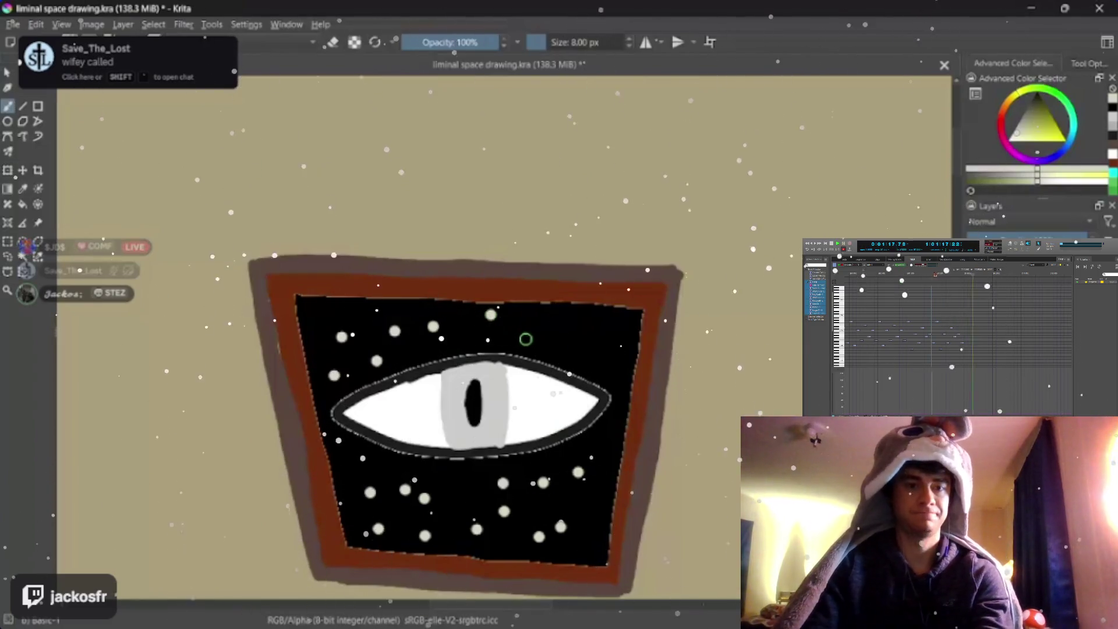
{"action": "left_click", "coordinate": [545, 312]}
{"action": "left_click", "coordinate": [577, 354]}
{"action": "left_click", "coordinate": [608, 325]}
{"action": "left_click", "coordinate": [604, 436]}
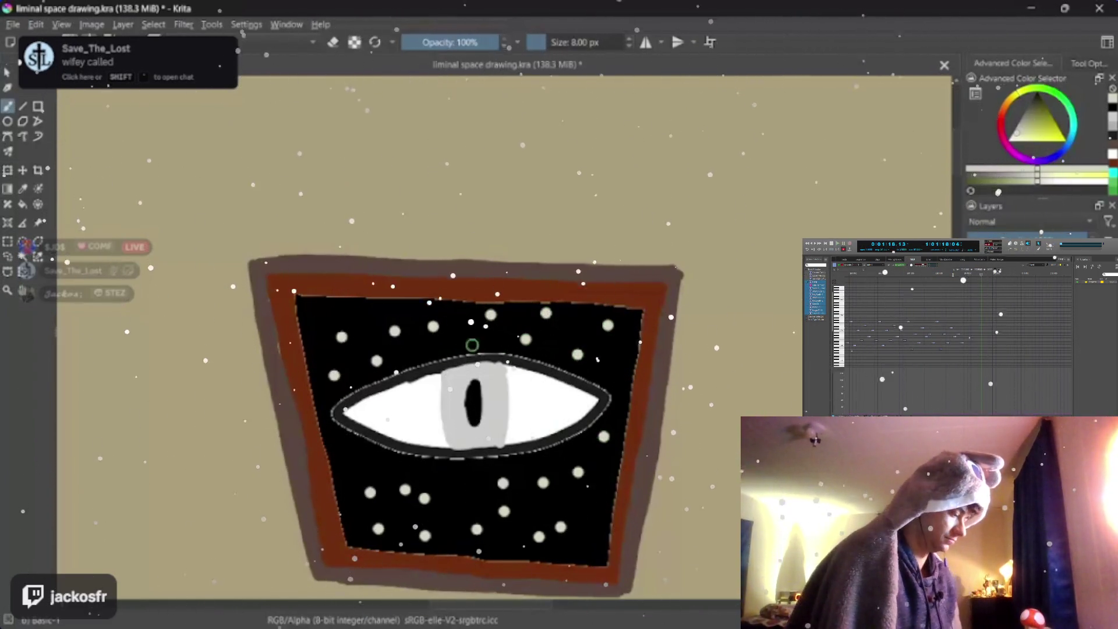
{"action": "left_click", "coordinate": [462, 330]}
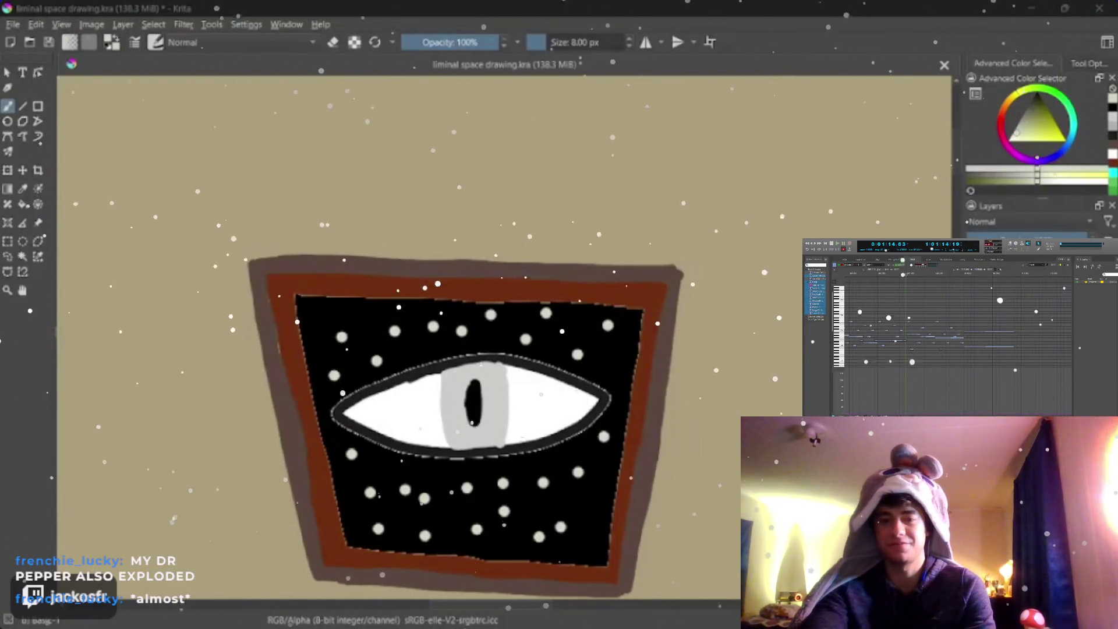
Step: Zoom in on the eye, set the brush to 2 px, and dot white highlights on four upper dots
{"action": "scroll", "coordinate": [484, 390], "scroll_direction": "up", "scroll_amount": 2}
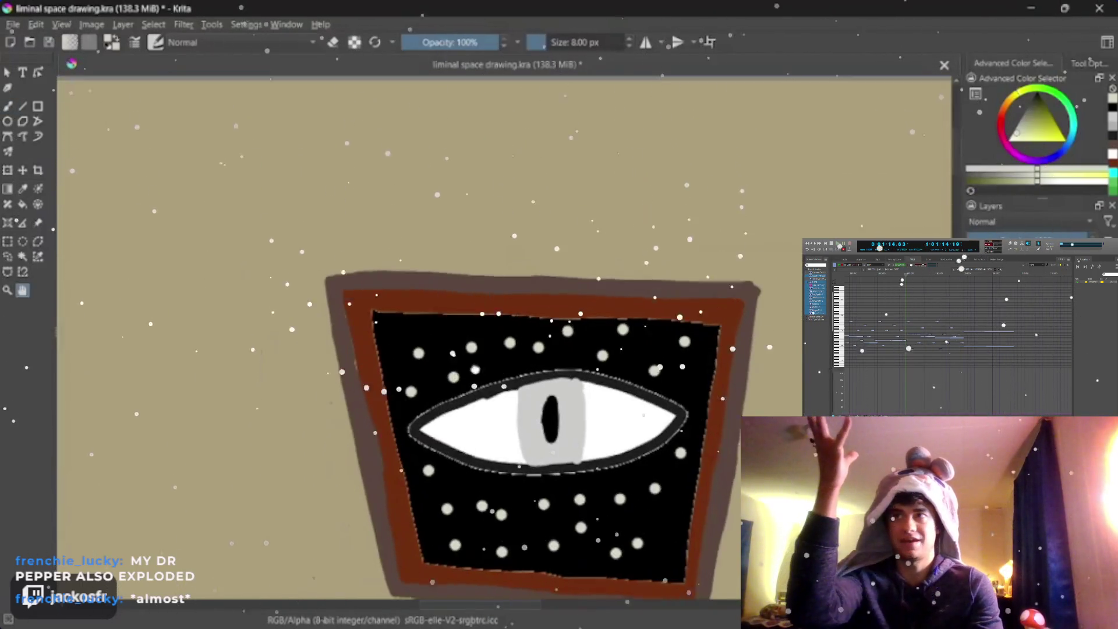
{"action": "scroll", "coordinate": [485, 391], "scroll_direction": "up", "scroll_amount": 3}
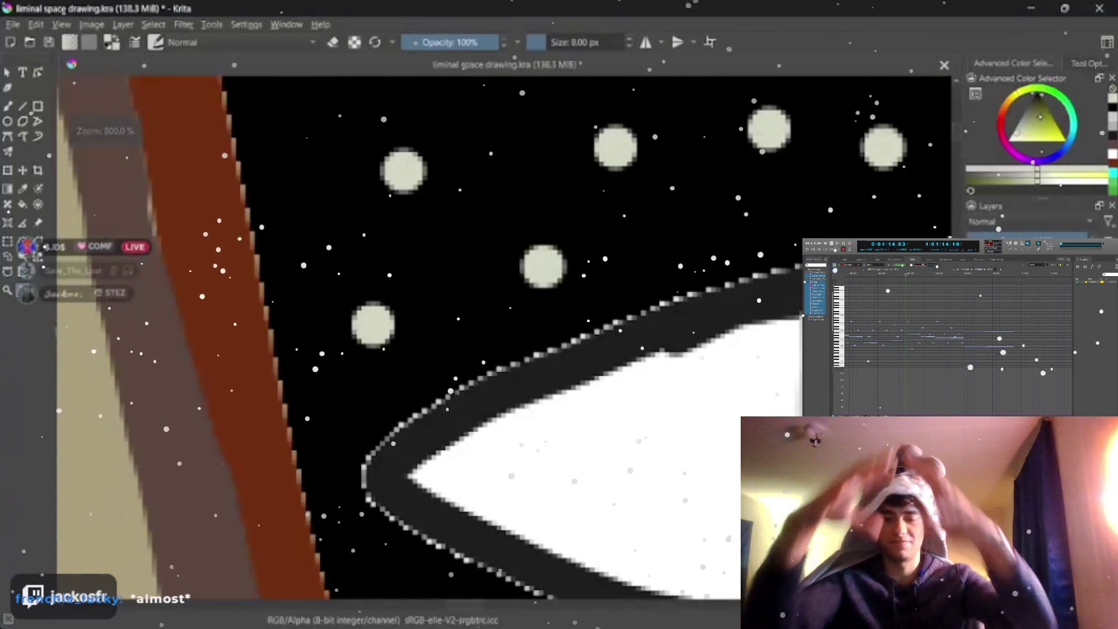
{"action": "left_click", "coordinate": [485, 390], "text": "ctrl"}
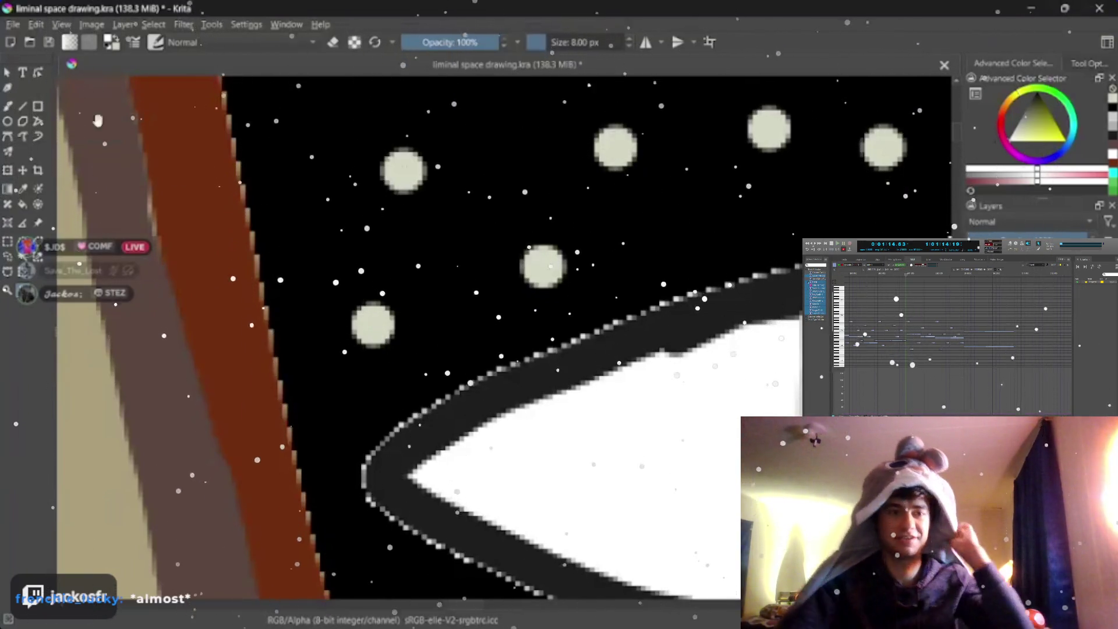
{"action": "key", "text": "bracketleft"}
{"action": "key", "text": "bracketleft"}
{"action": "key", "text": "bracketleft"}
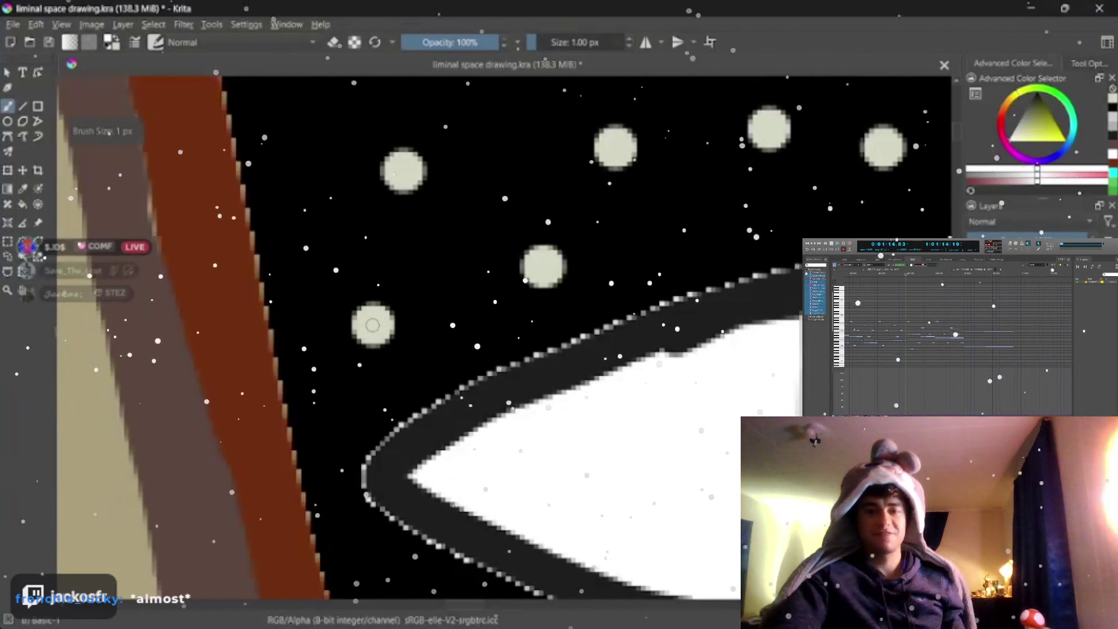
{"action": "key", "text": "bracketright"}
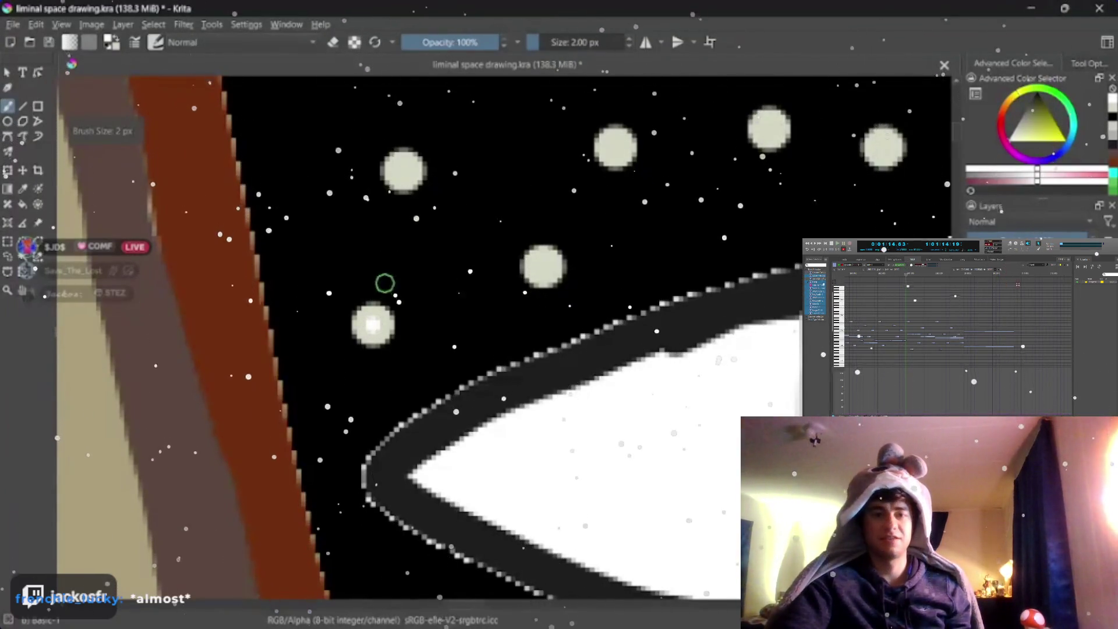
{"action": "left_click", "coordinate": [403, 169]}
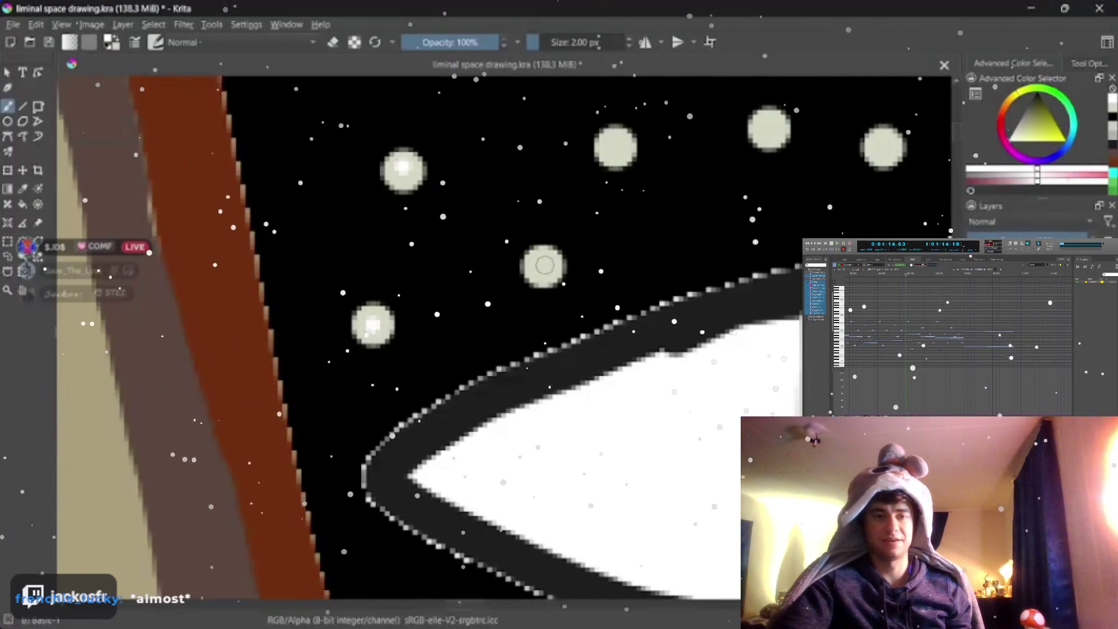
{"action": "left_click", "coordinate": [544, 265]}
{"action": "left_click", "coordinate": [615, 144]}
{"action": "left_click", "coordinate": [772, 127]}
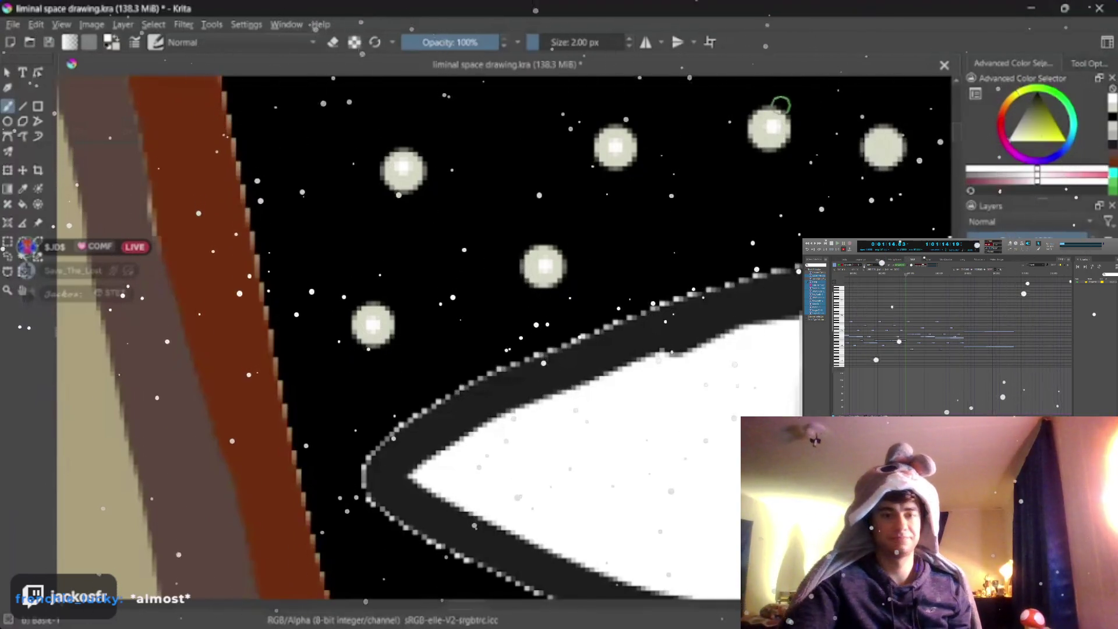
Step: Add white centre highlights to five more pale dots around the eye's pupil and right side
{"action": "left_click_drag", "start_coordinate": [768, 331], "coordinate": [641, 408]}
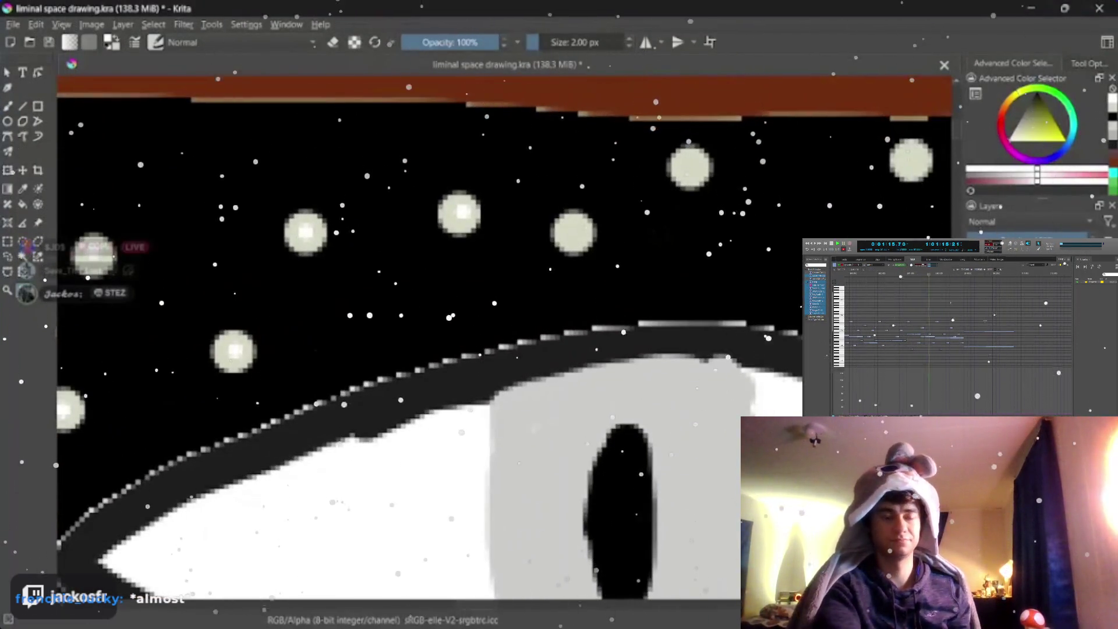
{"action": "key", "text": "b"}
{"action": "left_click", "coordinate": [573, 231]}
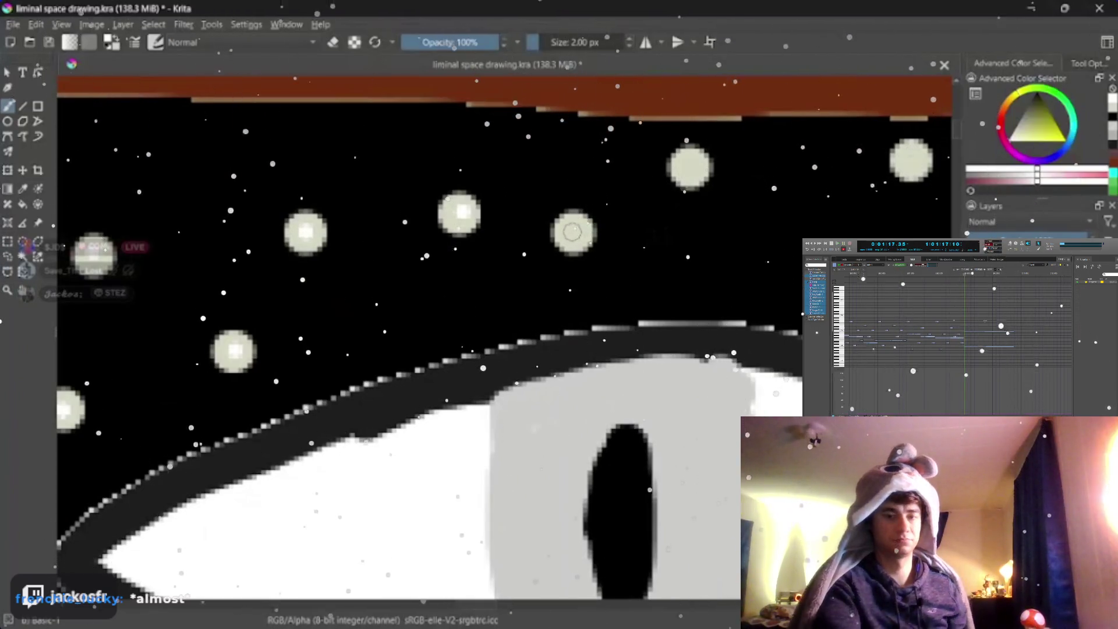
{"action": "left_click", "coordinate": [692, 164]}
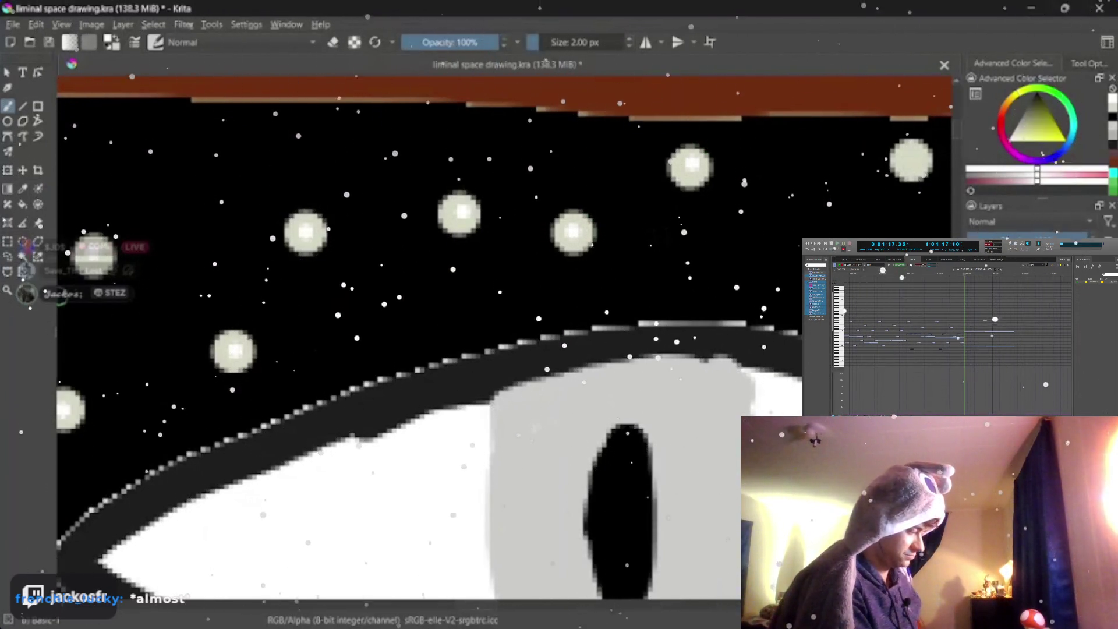
{"action": "left_click_drag", "start_coordinate": [731, 148], "coordinate": [309, 142]}
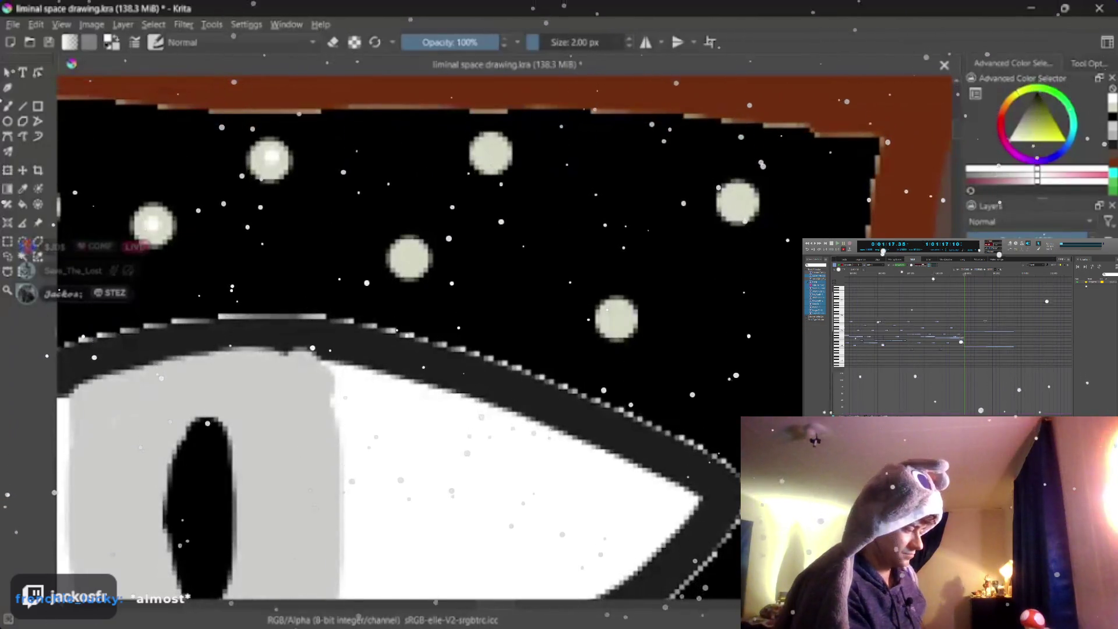
{"action": "left_click", "coordinate": [410, 257]}
{"action": "left_click", "coordinate": [491, 150]}
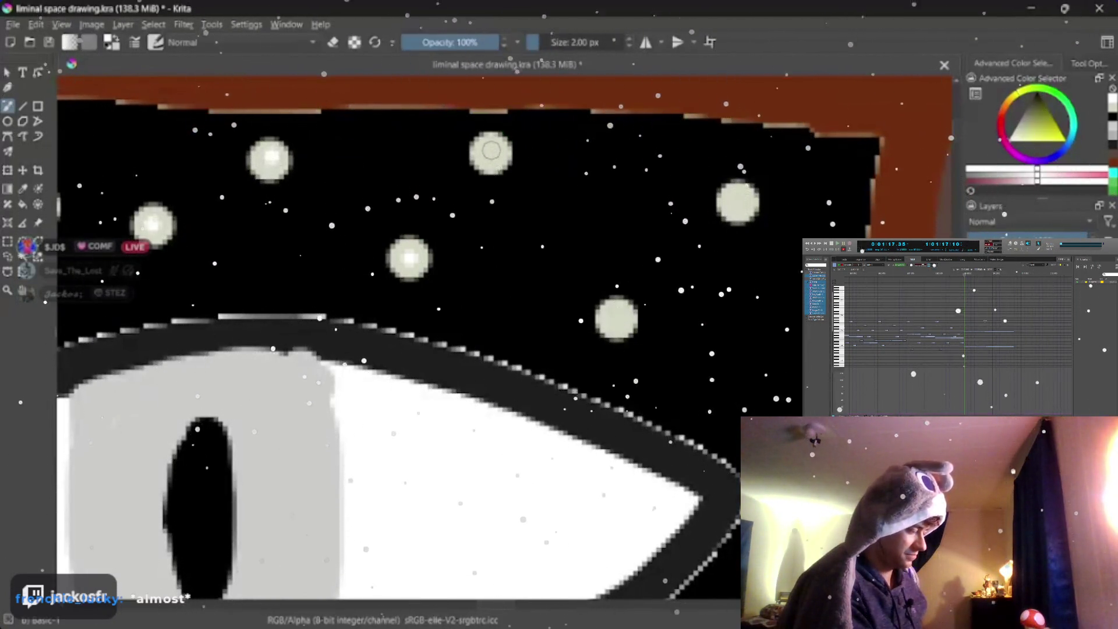
{"action": "left_click", "coordinate": [616, 318]}
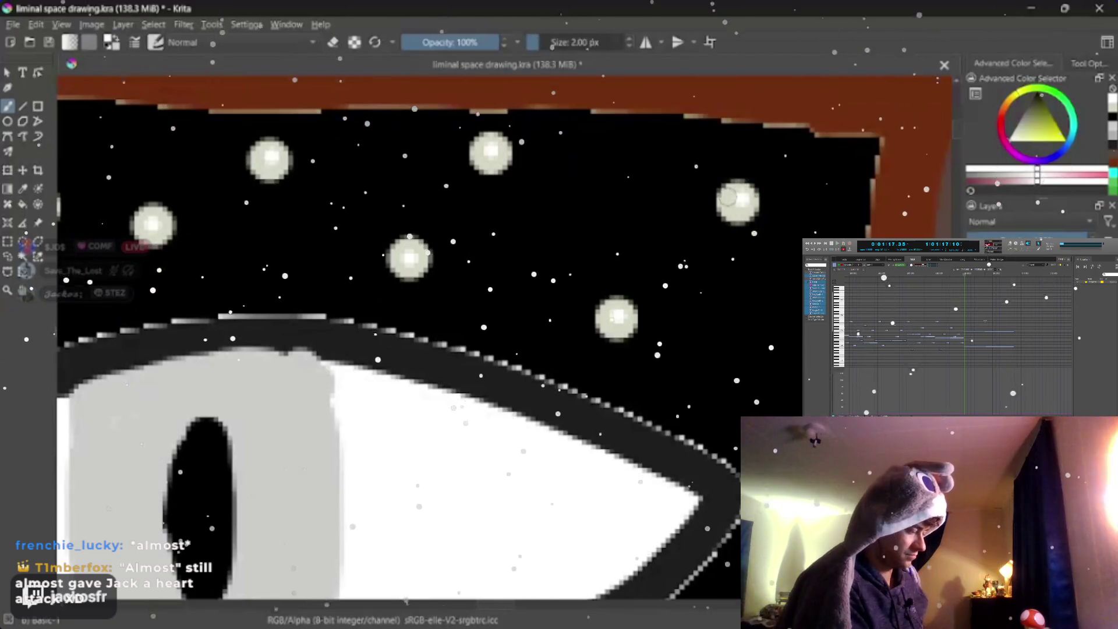
Step: Highlight the centres of five lower-left dots, including the leftmost one
{"action": "scroll", "coordinate": [471, 249], "scroll_direction": "down", "scroll_amount": 5}
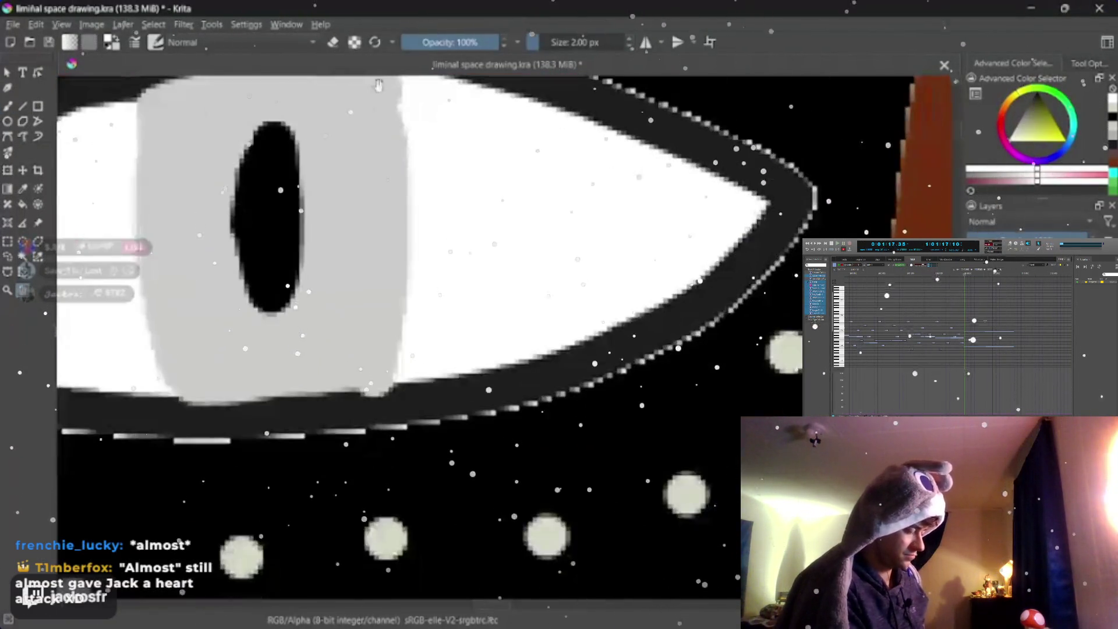
{"action": "scroll", "coordinate": [470, 249], "scroll_direction": "down", "scroll_amount": 1}
{"action": "scroll", "coordinate": [470, 249], "scroll_direction": "right", "scroll_amount": 3}
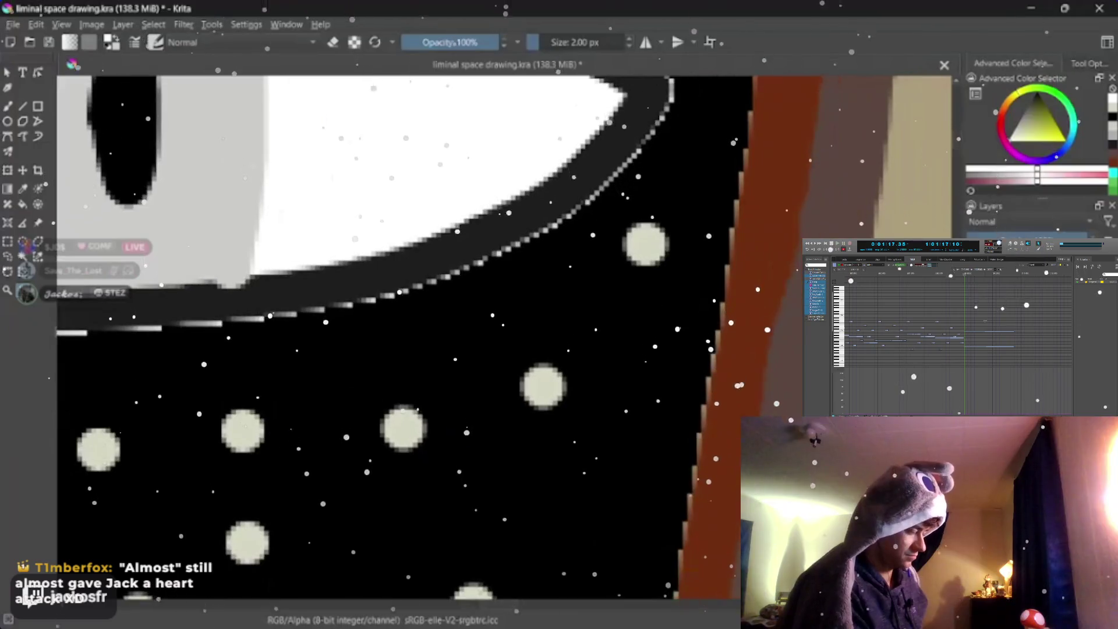
{"action": "left_click", "coordinate": [8, 106]}
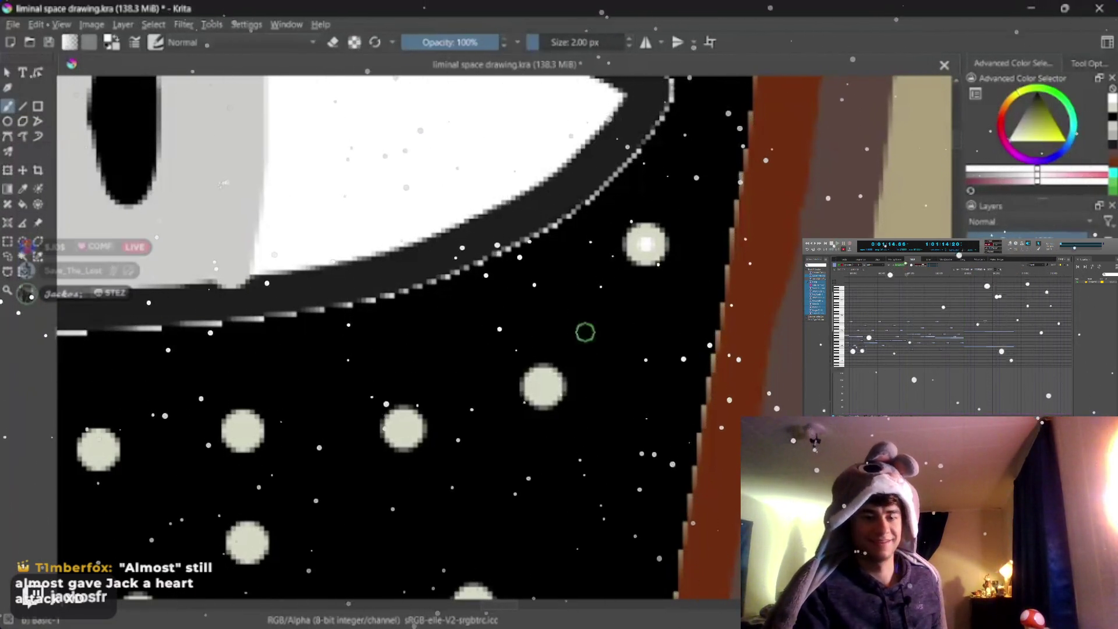
{"action": "left_click", "coordinate": [543, 385]}
{"action": "left_click", "coordinate": [401, 426]}
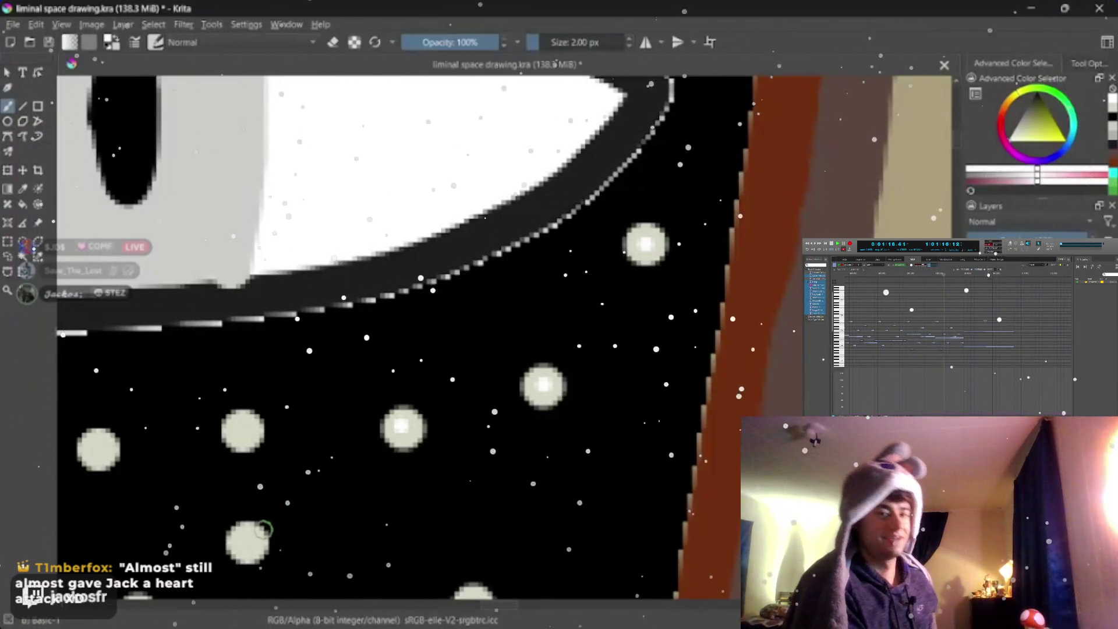
{"action": "left_click", "coordinate": [246, 545]}
{"action": "left_click", "coordinate": [240, 429]}
{"action": "left_click", "coordinate": [96, 451]}
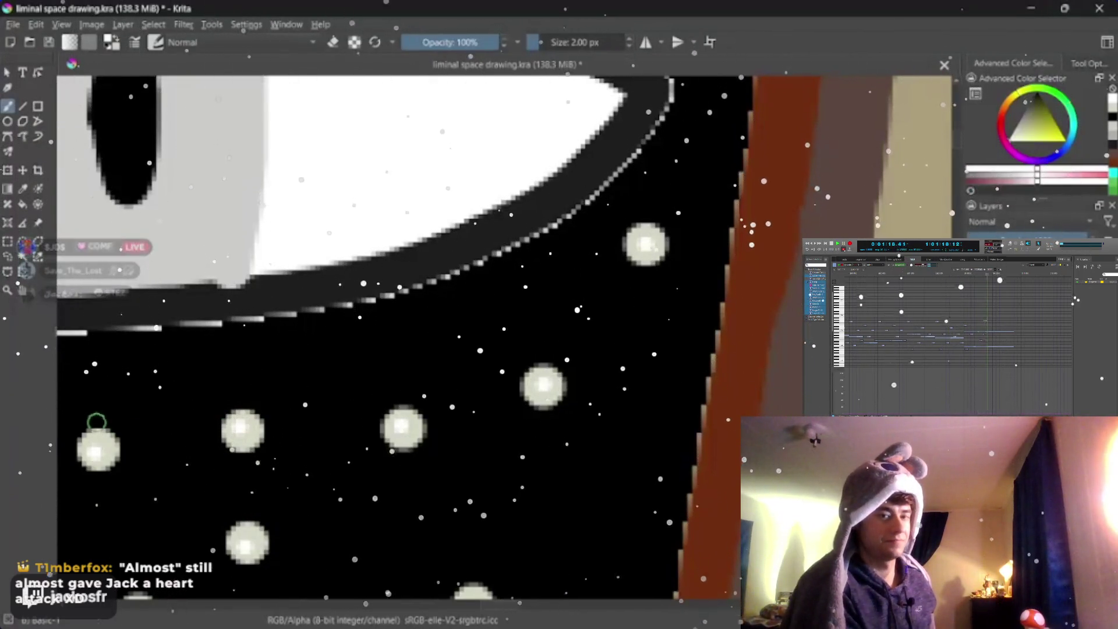
Step: Near the frame's bottom edge, enlarge the brush to 3 px and highlight five more dots
{"action": "mouse_move", "coordinate": [350, 466]}
{"action": "left_mouse_down"}
{"action": "mouse_move", "coordinate": [342, 205]}
{"action": "mouse_move", "coordinate": [358, 140]}
{"action": "left_mouse_up"}
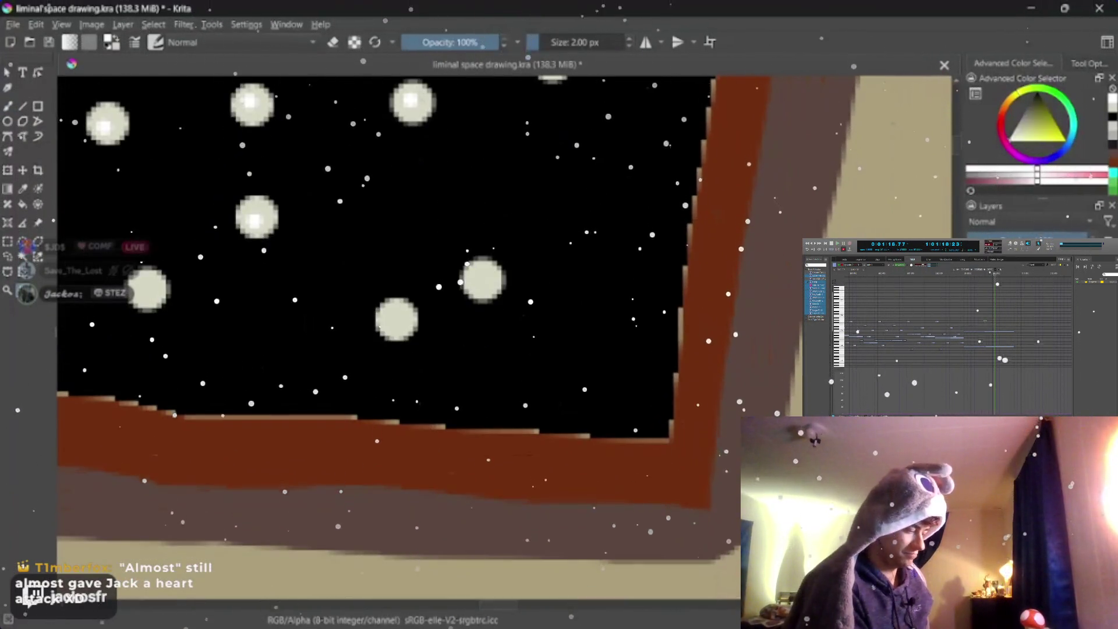
{"action": "key", "text": "b"}
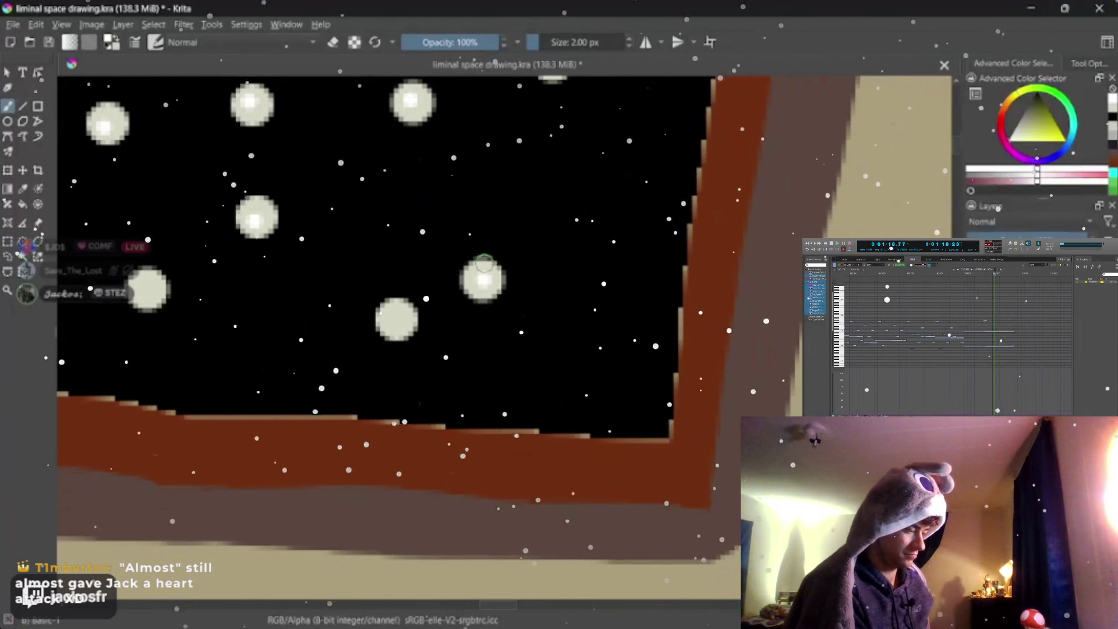
{"action": "left_click", "coordinate": [398, 318]}
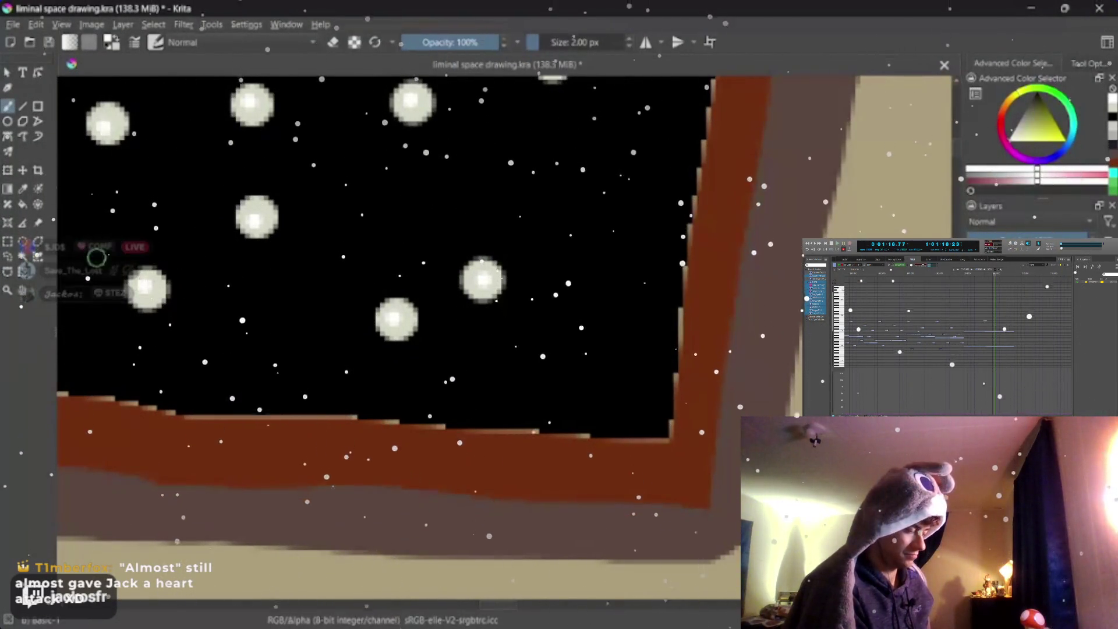
{"action": "scroll", "coordinate": [55, 94], "scroll_direction": "left", "scroll_amount": 5}
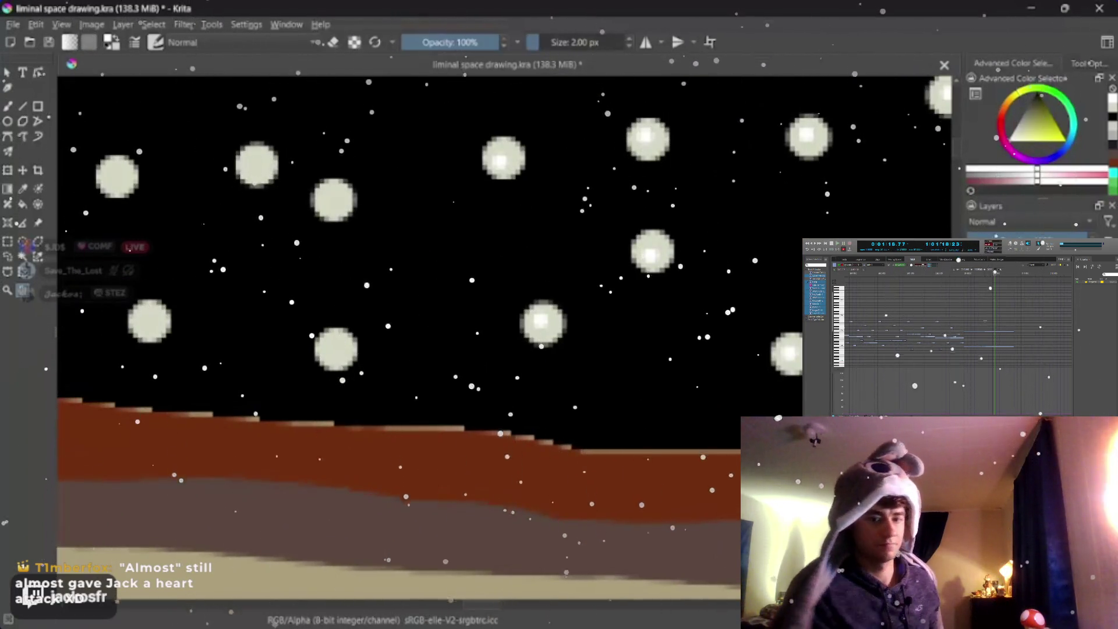
{"action": "key", "text": "bracketright"}
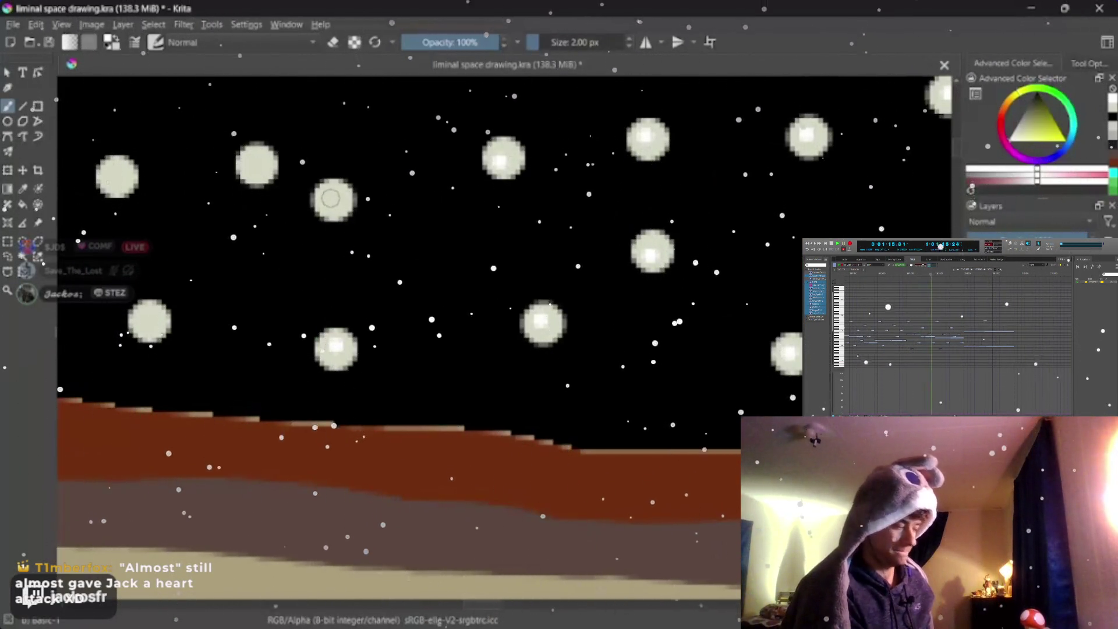
{"action": "left_click", "coordinate": [333, 201]}
{"action": "left_click", "coordinate": [257, 164]}
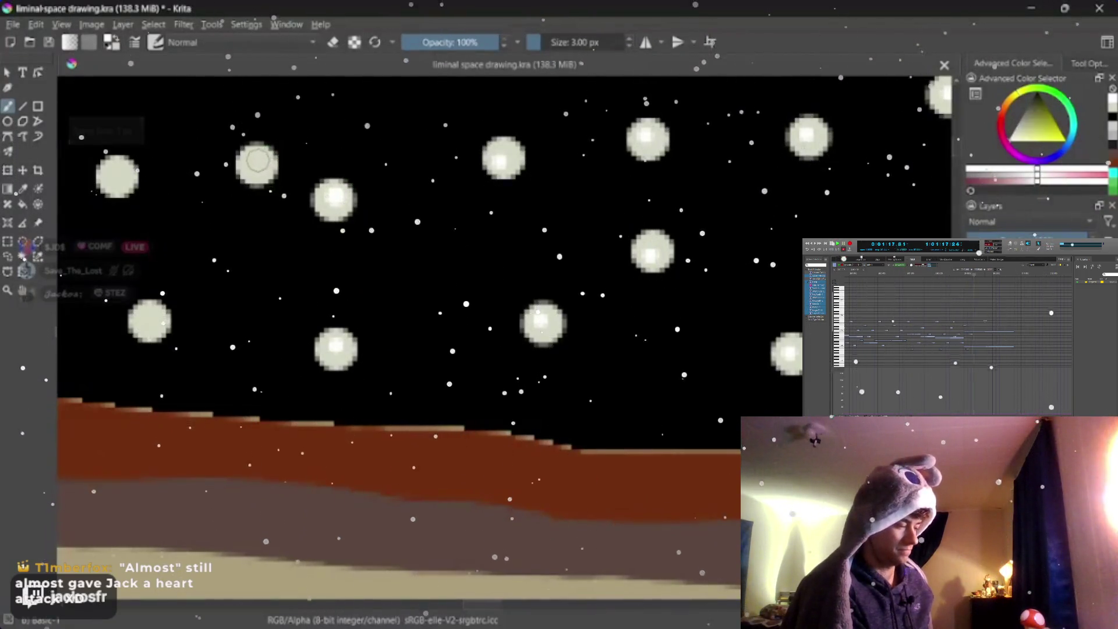
{"action": "left_click", "coordinate": [117, 175]}
{"action": "left_click", "coordinate": [149, 321]}
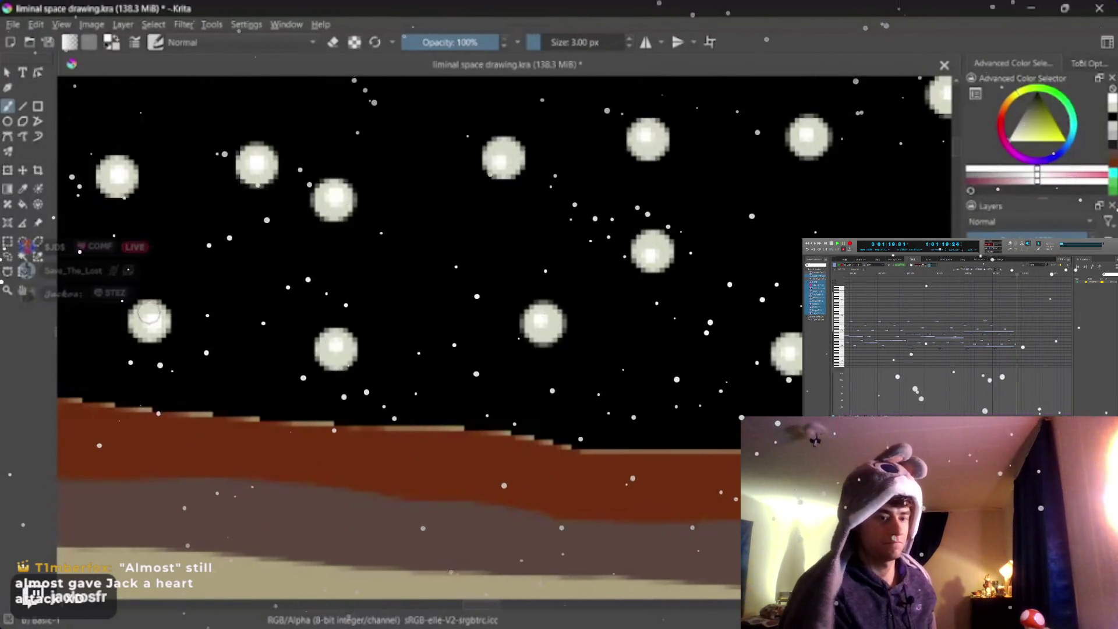
Step: Rotate the view to the eye's left side and highlight one more dot
{"action": "key", "text": "6"}
{"action": "key", "text": "6"}
{"action": "key", "text": "6"}
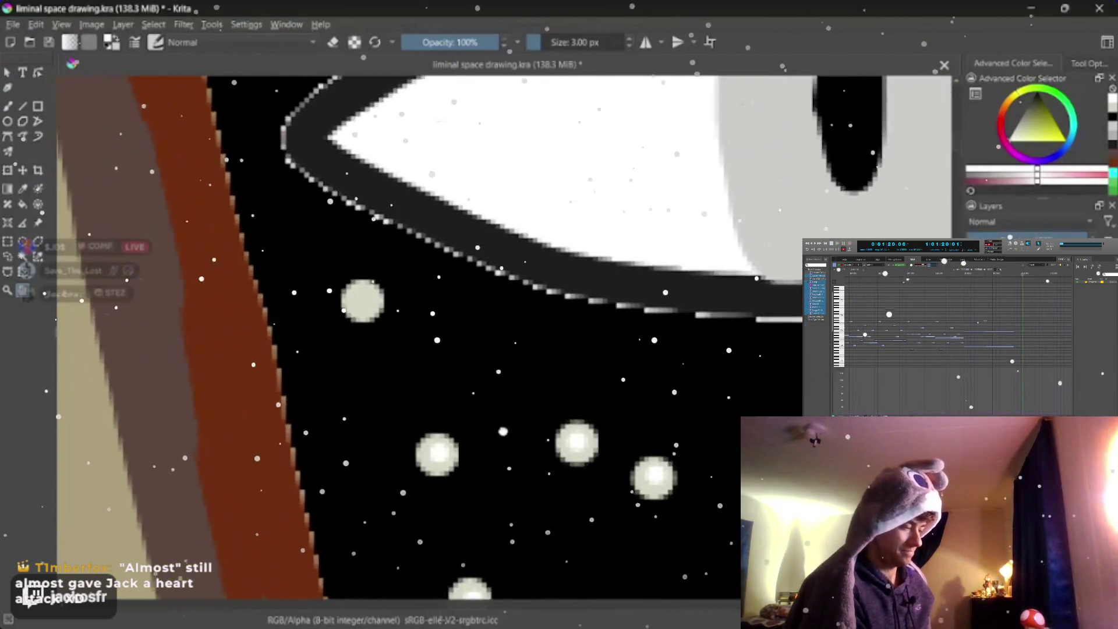
{"action": "key", "text": "b"}
{"action": "left_click", "coordinate": [349, 313]}
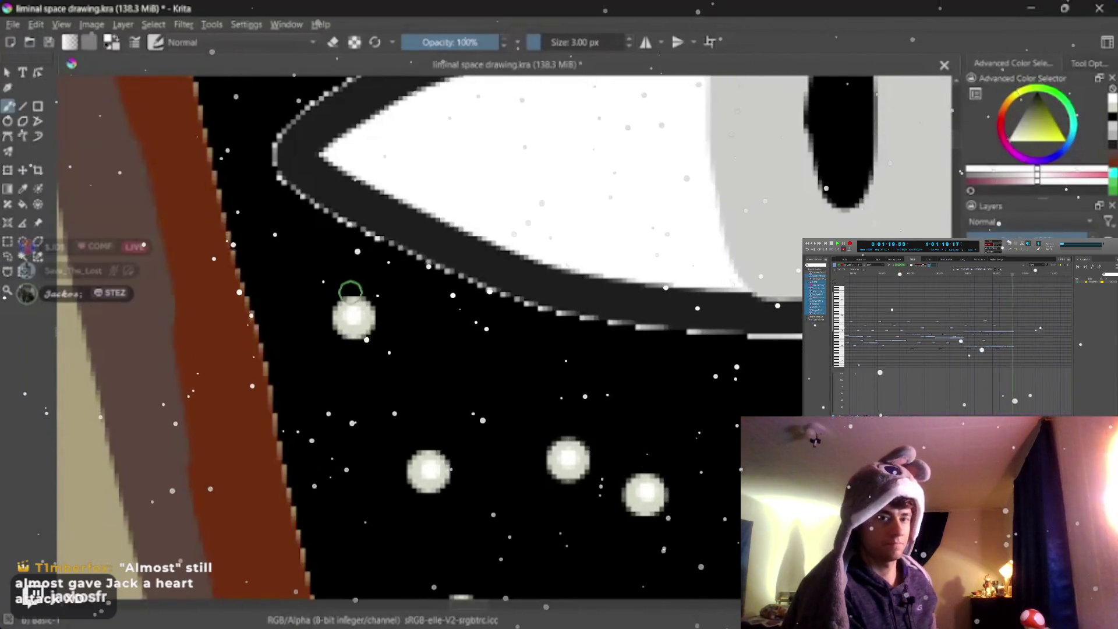
{"action": "mouse_move", "coordinate": [507, 100]}
{"action": "left_mouse_down"}
{"action": "mouse_move", "coordinate": [373, 426]}
{"action": "mouse_move", "coordinate": [332, 495]}
{"action": "left_mouse_up"}
{"action": "scroll", "coordinate": [333, 495], "scroll_direction": "down", "scroll_amount": 2}
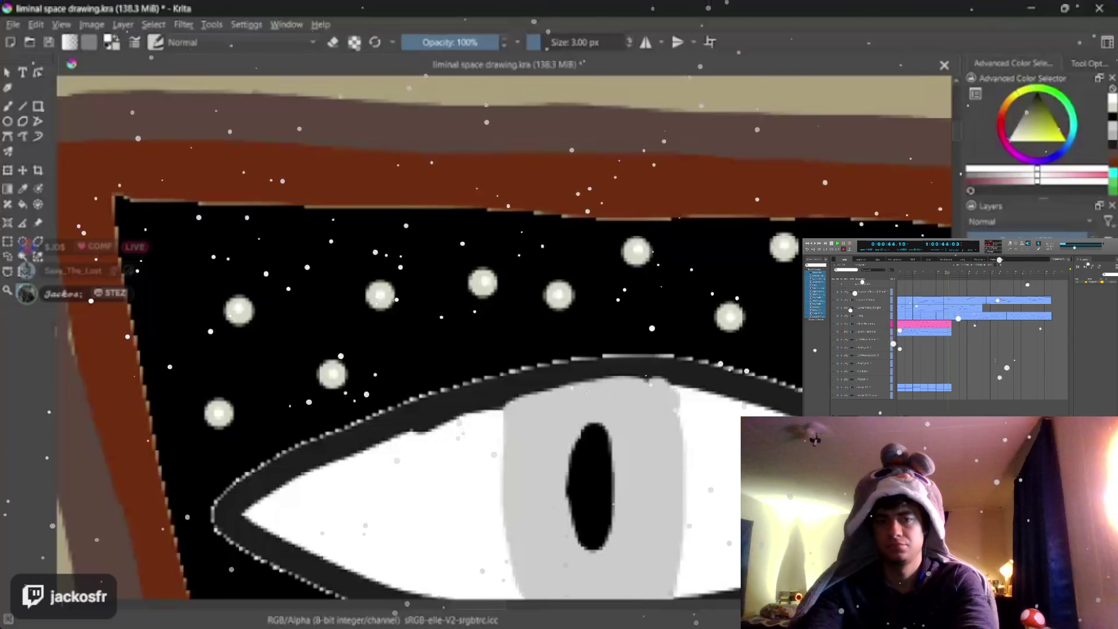
{"action": "scroll", "coordinate": [584, 407], "scroll_direction": "down", "scroll_amount": 2}
{"action": "scroll", "coordinate": [553, 425], "scroll_direction": "down", "scroll_amount": 2}
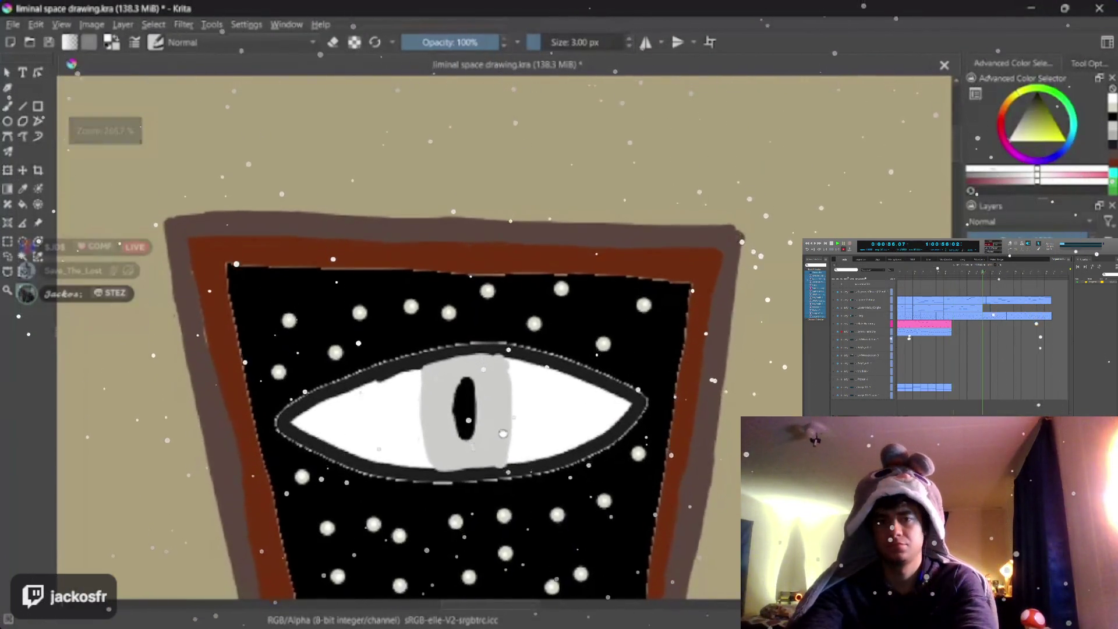
{"action": "scroll", "coordinate": [516, 450], "scroll_direction": "down", "scroll_amount": 1}
{"action": "scroll", "coordinate": [515, 450], "scroll_direction": "down", "scroll_amount": 2}
{"action": "scroll", "coordinate": [530, 443], "scroll_direction": "down", "scroll_amount": 1}
{"action": "scroll", "coordinate": [542, 437], "scroll_direction": "down", "scroll_amount": 1}
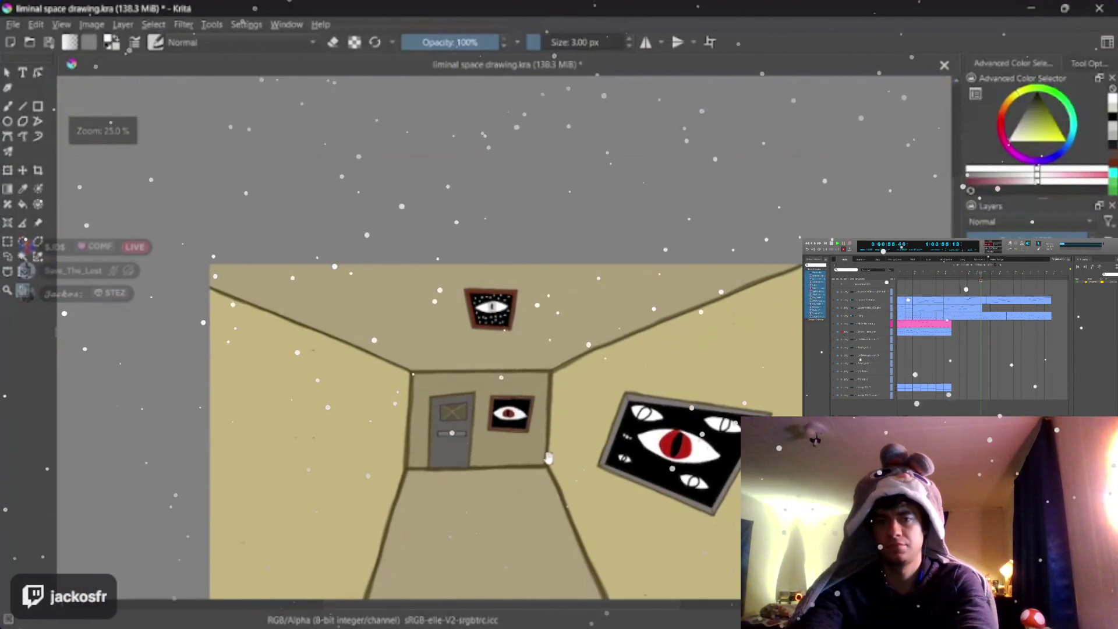
{"action": "scroll", "coordinate": [552, 430], "scroll_direction": "down", "scroll_amount": 1}
{"action": "scroll", "coordinate": [548, 428], "scroll_direction": "up", "scroll_amount": 1}
{"action": "scroll", "coordinate": [536, 424], "scroll_direction": "up", "scroll_amount": 1}
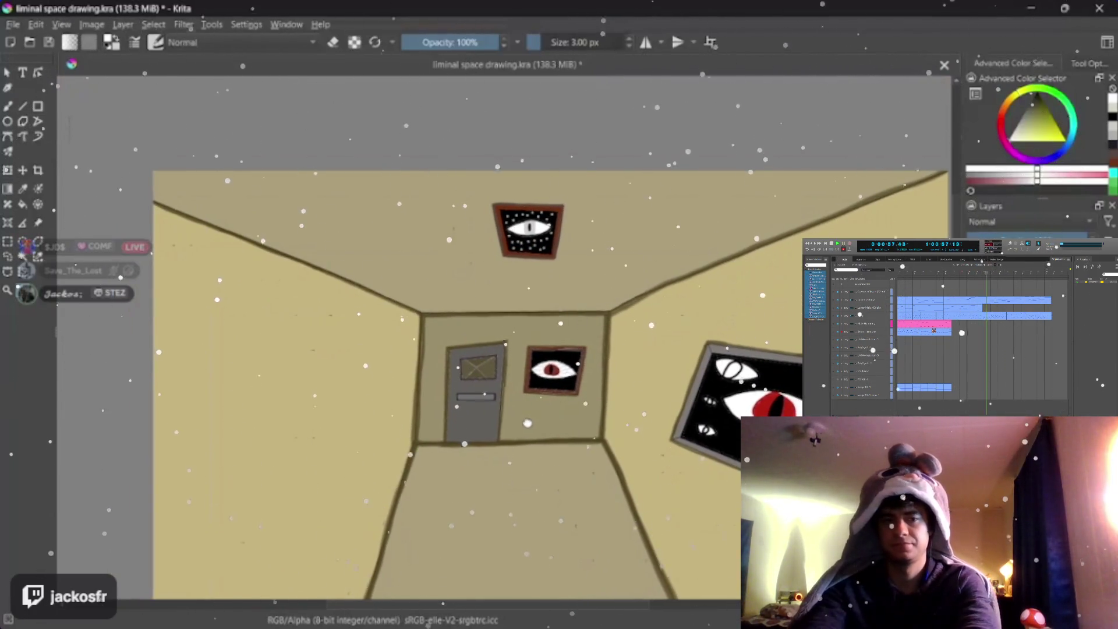
{"action": "left_click_drag", "start_coordinate": [530, 421], "coordinate": [537, 416]}
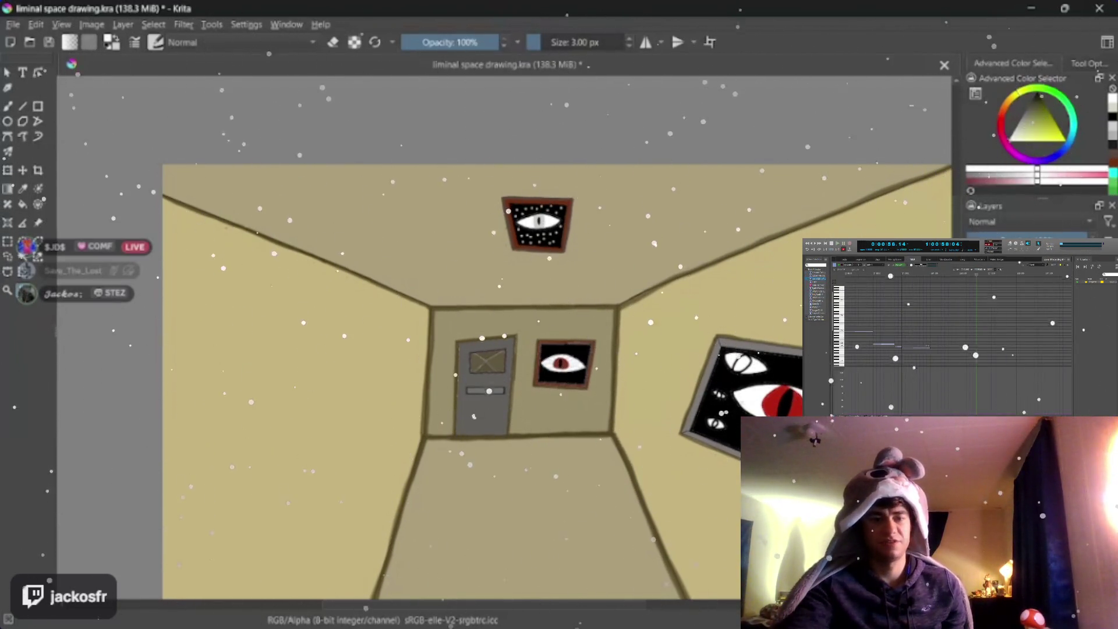
{"action": "scroll", "coordinate": [534, 281], "scroll_direction": "down", "scroll_amount": 1}
{"action": "scroll", "coordinate": [533, 282], "scroll_direction": "down", "scroll_amount": 1}
{"action": "scroll", "coordinate": [533, 281], "scroll_direction": "down", "scroll_amount": 1}
{"action": "scroll", "coordinate": [534, 281], "scroll_direction": "down", "scroll_amount": 1}
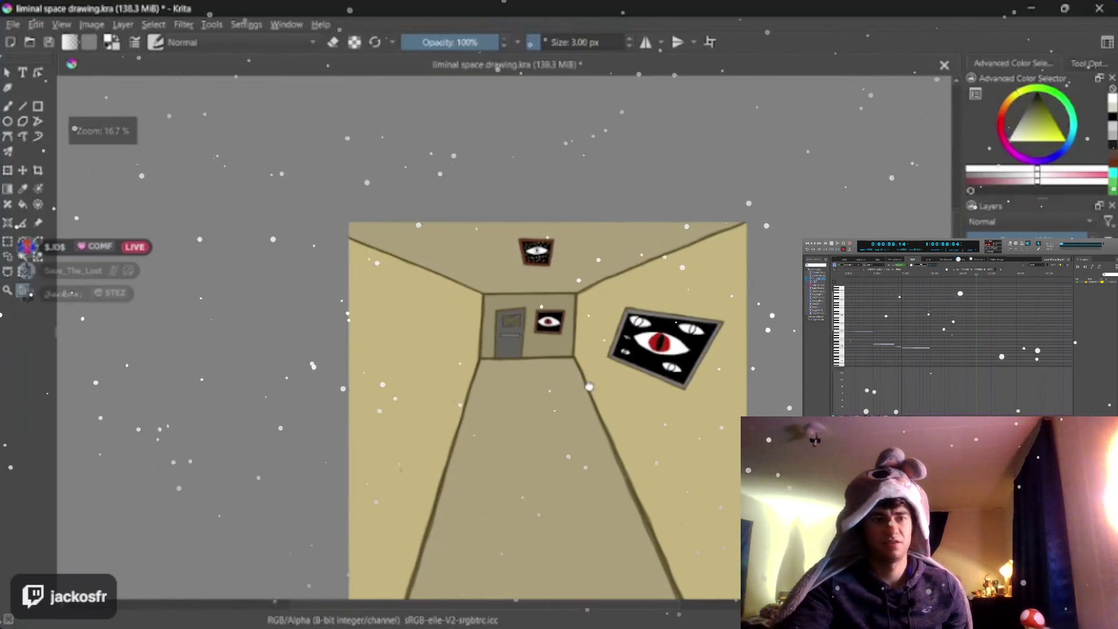
{"action": "scroll", "coordinate": [504, 338], "scroll_direction": "up", "scroll_amount": 1}
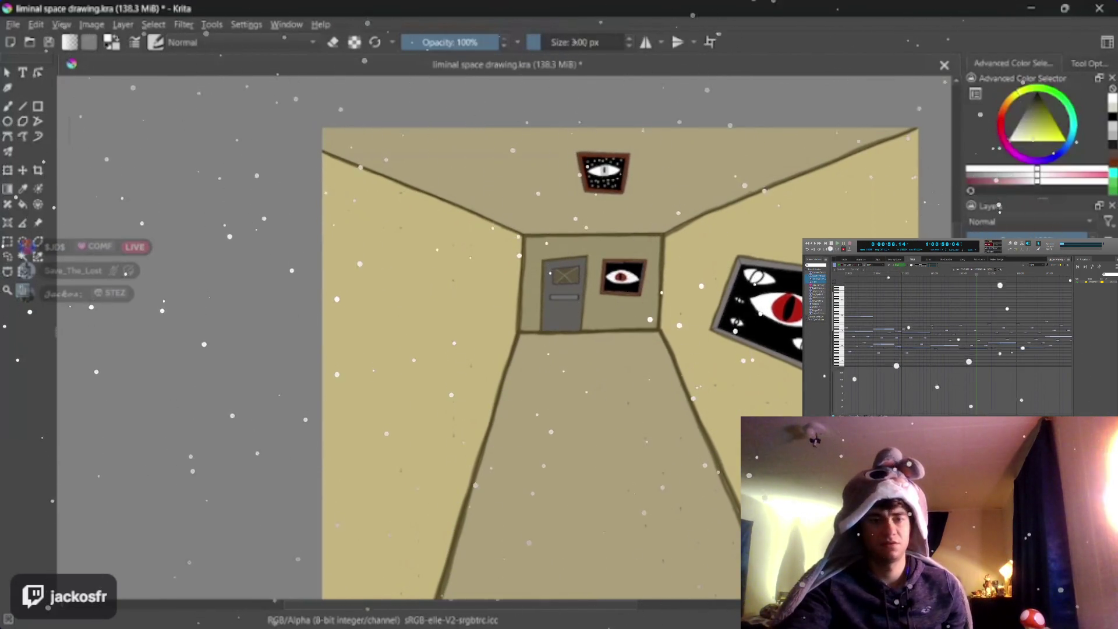
{"action": "scroll", "coordinate": [582, 376], "scroll_direction": "up", "scroll_amount": 1}
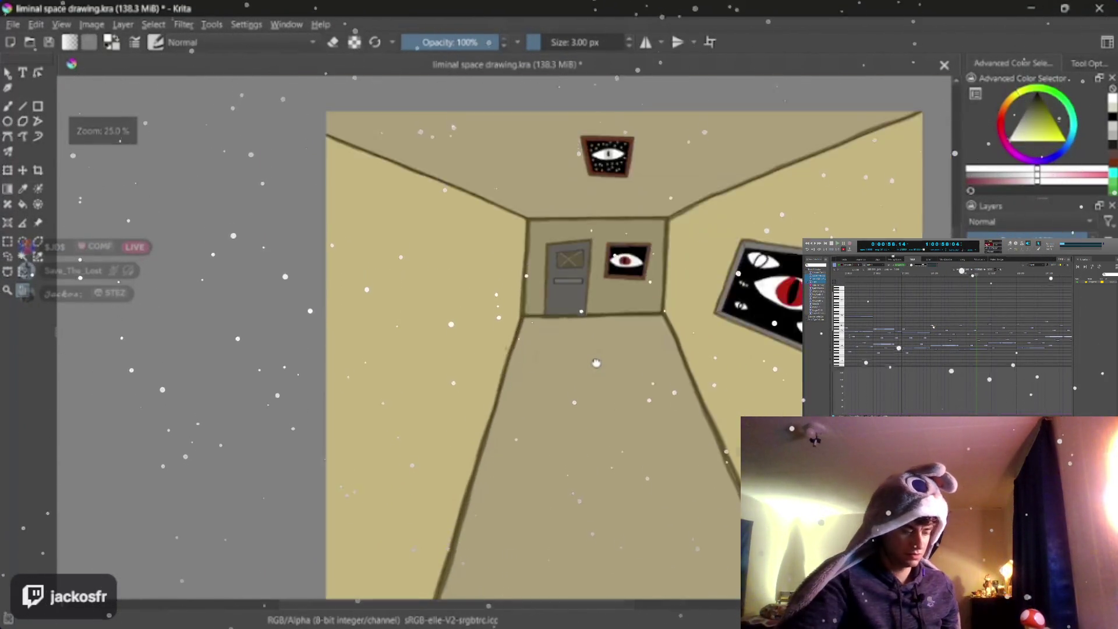
{"action": "scroll", "coordinate": [590, 361], "scroll_direction": "up", "scroll_amount": 1}
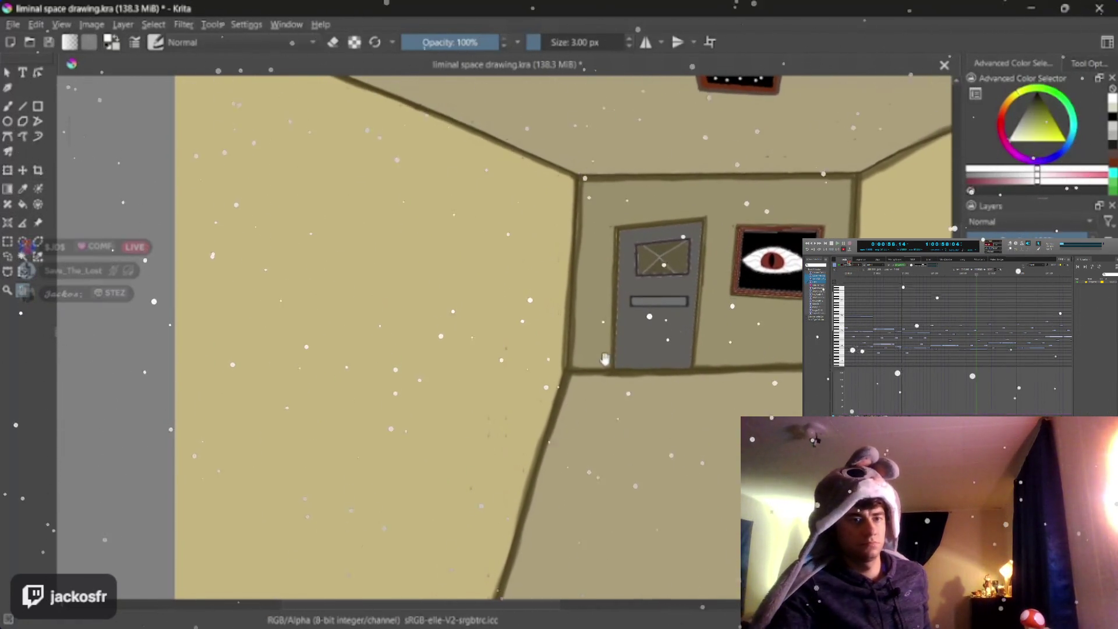
{"action": "left_click", "coordinate": [927, 165], "text": "ctrl"}
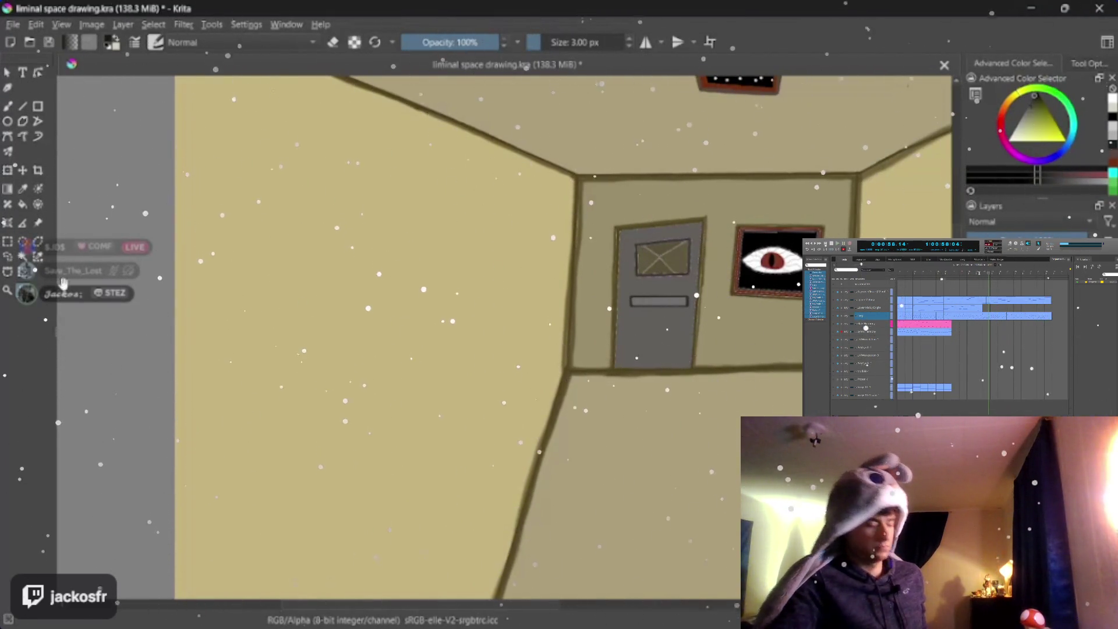
{"action": "scroll", "coordinate": [478, 389], "scroll_direction": "up", "scroll_amount": 2}
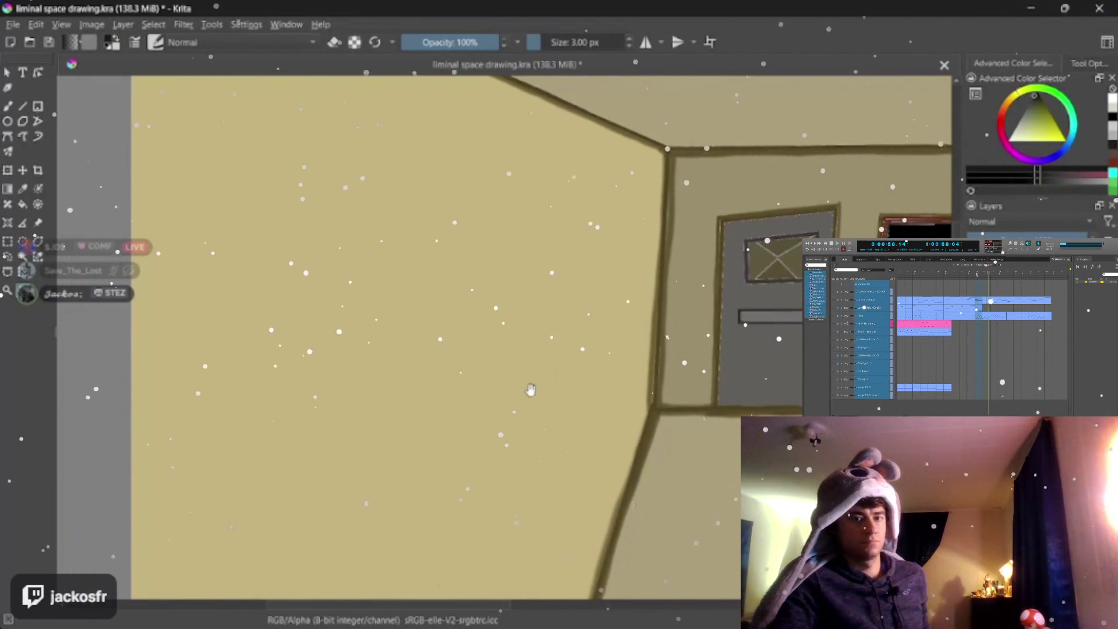
{"action": "left_click_drag", "start_coordinate": [478, 389], "coordinate": [488, 391]}
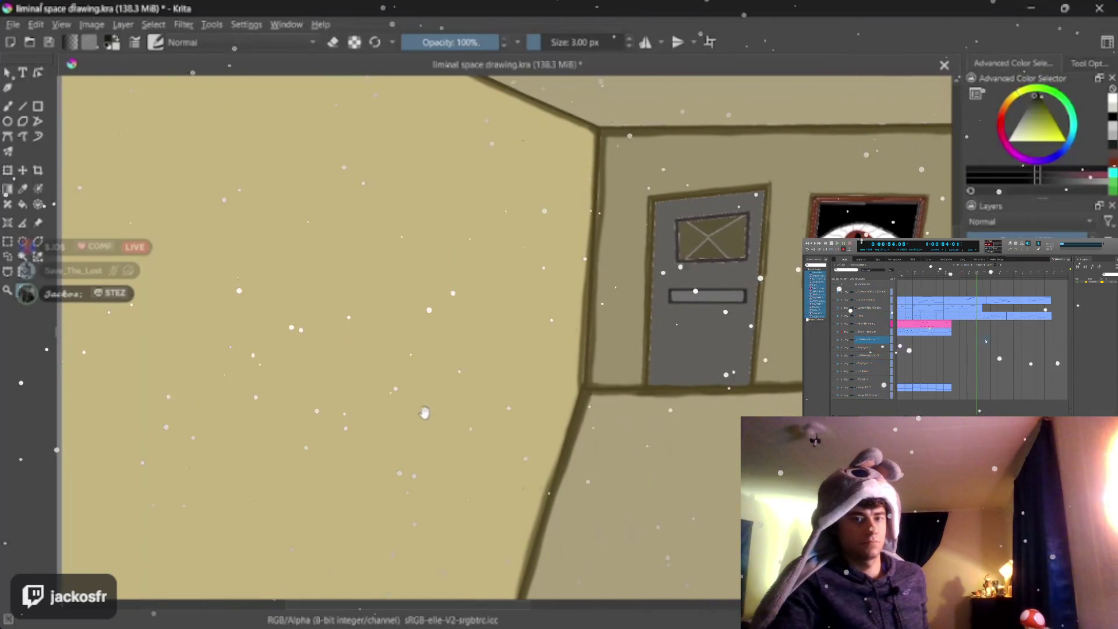
{"action": "scroll", "coordinate": [412, 424], "scroll_direction": "down", "scroll_amount": 3}
{"action": "scroll", "coordinate": [413, 423], "scroll_direction": "down", "scroll_amount": 3}
{"action": "scroll", "coordinate": [492, 417], "scroll_direction": "up", "scroll_amount": 2}
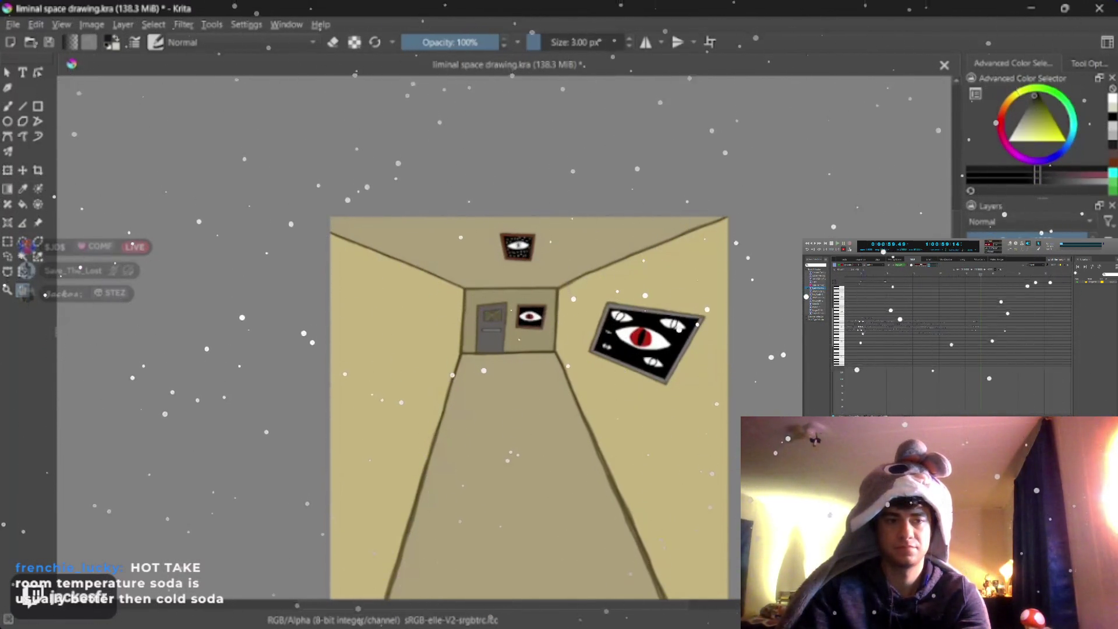
Step: Zoom into the door window, set the freehand brush to 1 px, and undo a trial U-shaped mark
{"action": "scroll", "coordinate": [495, 324], "scroll_direction": "up", "scroll_amount": 10}
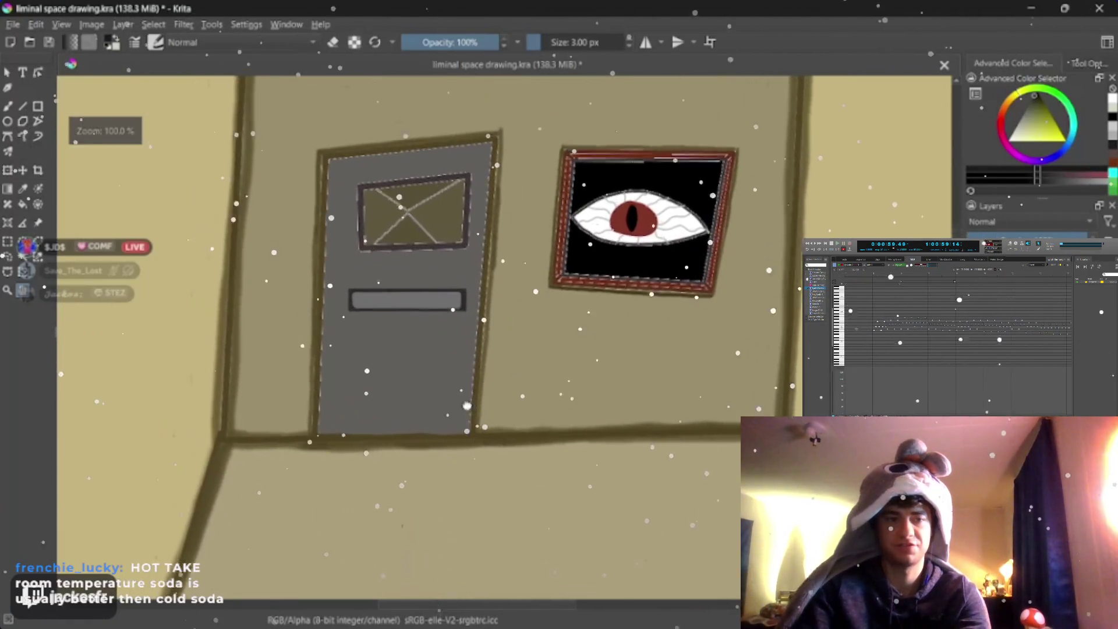
{"action": "scroll", "coordinate": [475, 256], "scroll_direction": "up", "scroll_amount": 2}
{"action": "scroll", "coordinate": [475, 256], "scroll_direction": "up", "scroll_amount": 3}
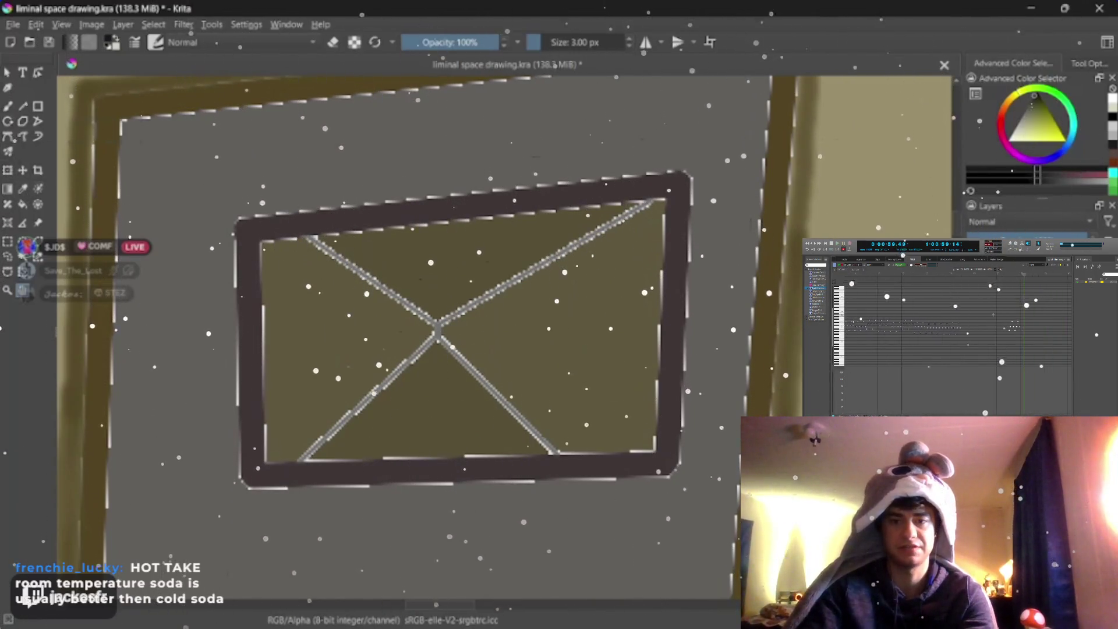
{"action": "key", "text": "b"}
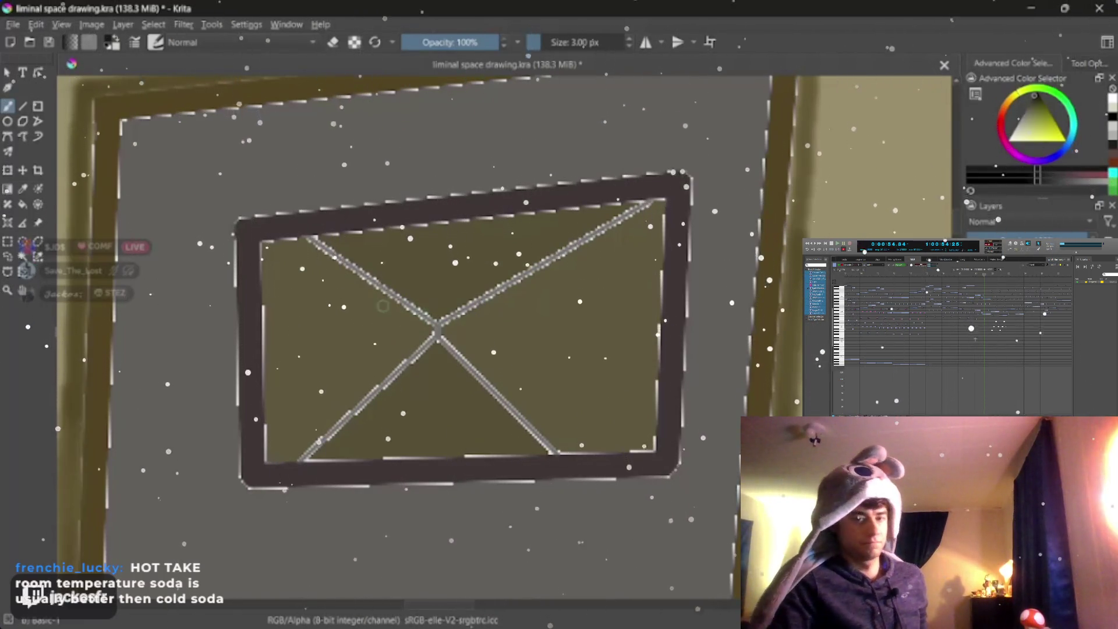
{"action": "key", "text": "bracketleft"}
{"action": "key", "text": "bracketleft"}
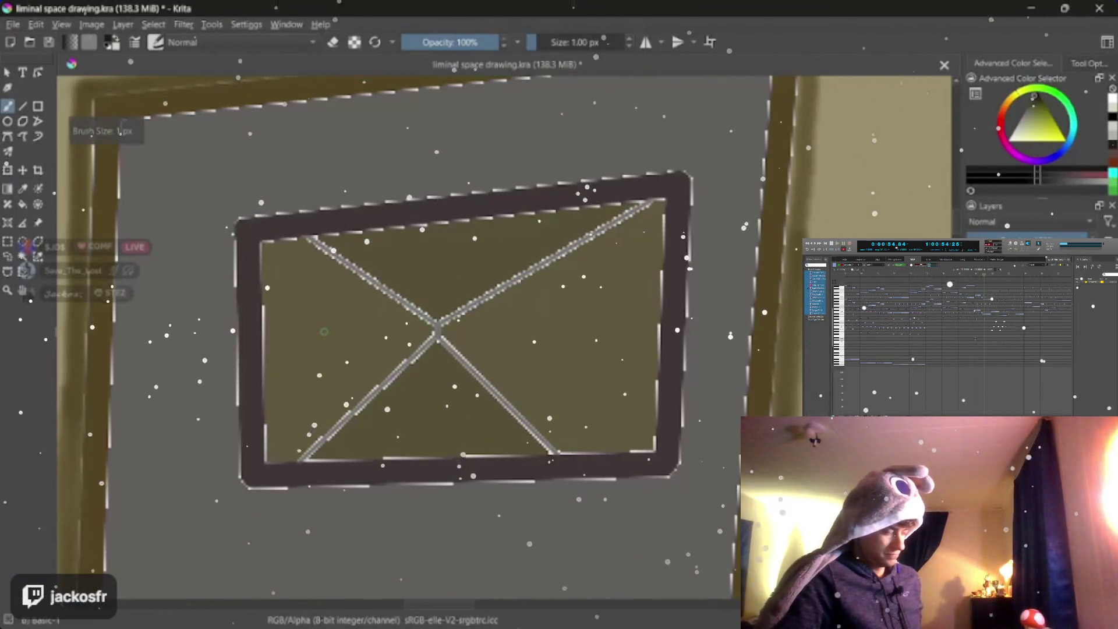
{"action": "left_click_drag", "start_coordinate": [329, 345], "coordinate": [378, 337]}
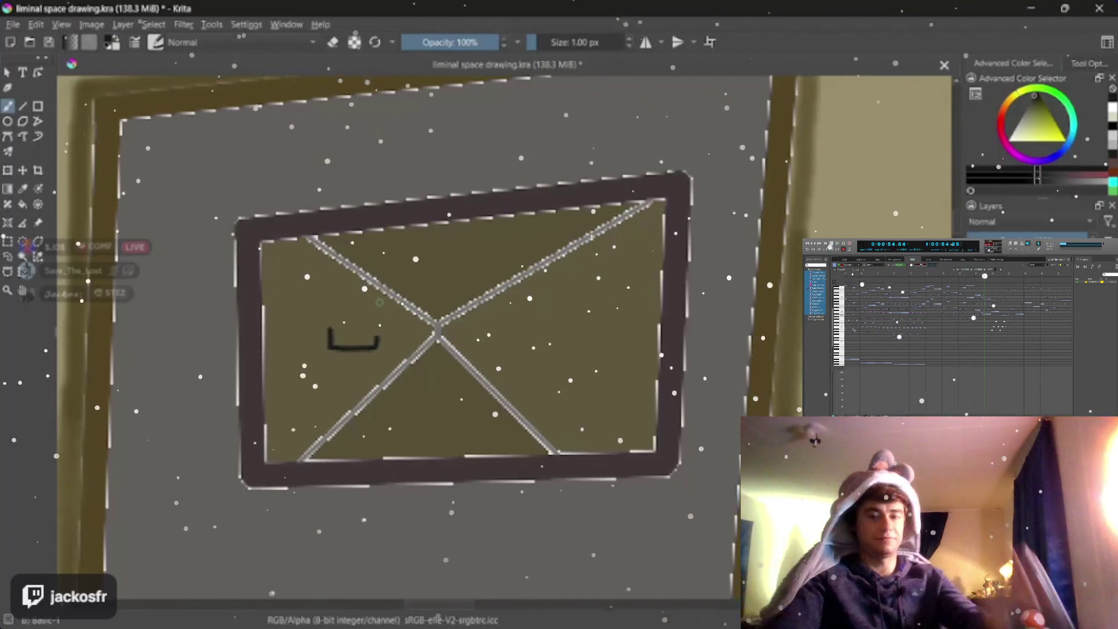
{"action": "key", "text": "ctrl+z"}
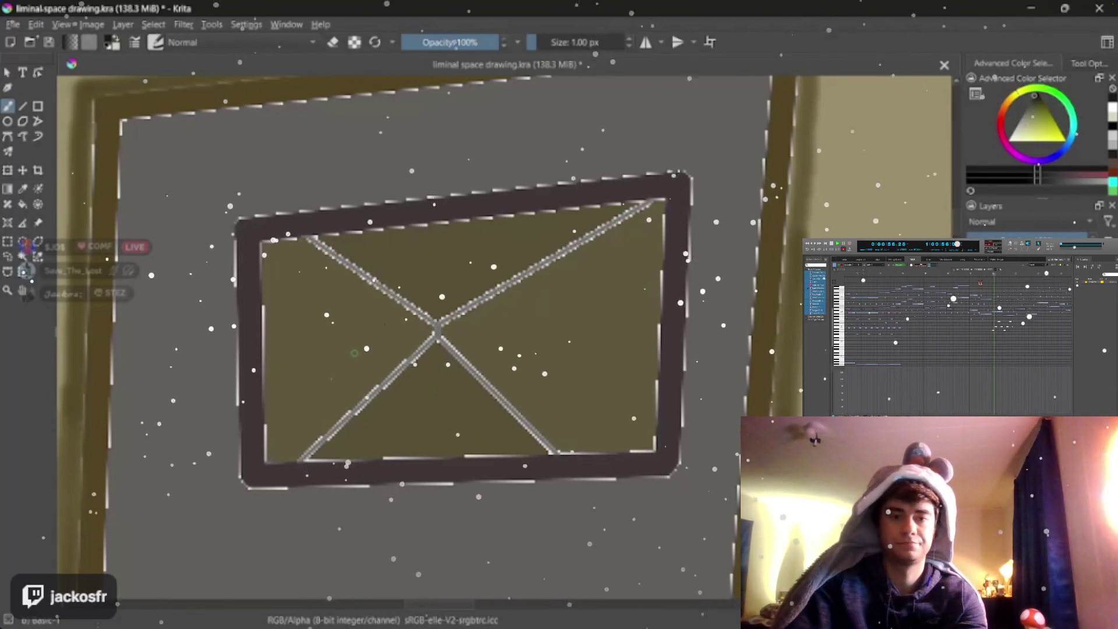
Step: Draw a dark blob in the window's left pane, redoing the first attempt
{"action": "mouse_move", "coordinate": [351, 356]}
{"action": "left_mouse_down"}
{"action": "mouse_move", "coordinate": [378, 329]}
{"action": "mouse_move", "coordinate": [347, 338]}
{"action": "left_mouse_up"}
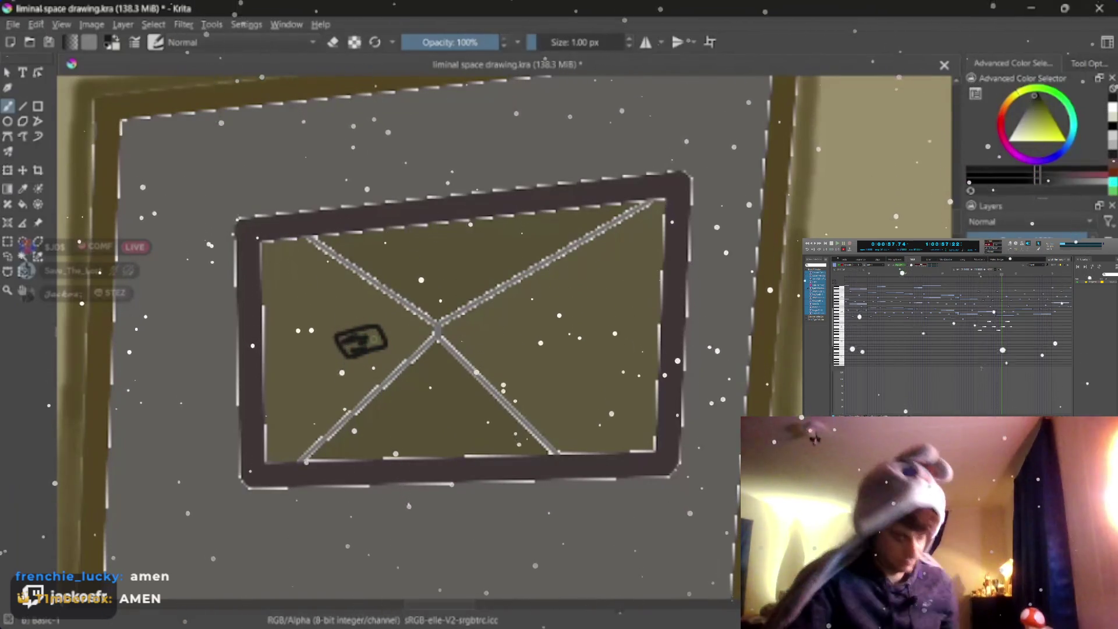
{"action": "left_click_drag", "start_coordinate": [347, 338], "coordinate": [373, 342]}
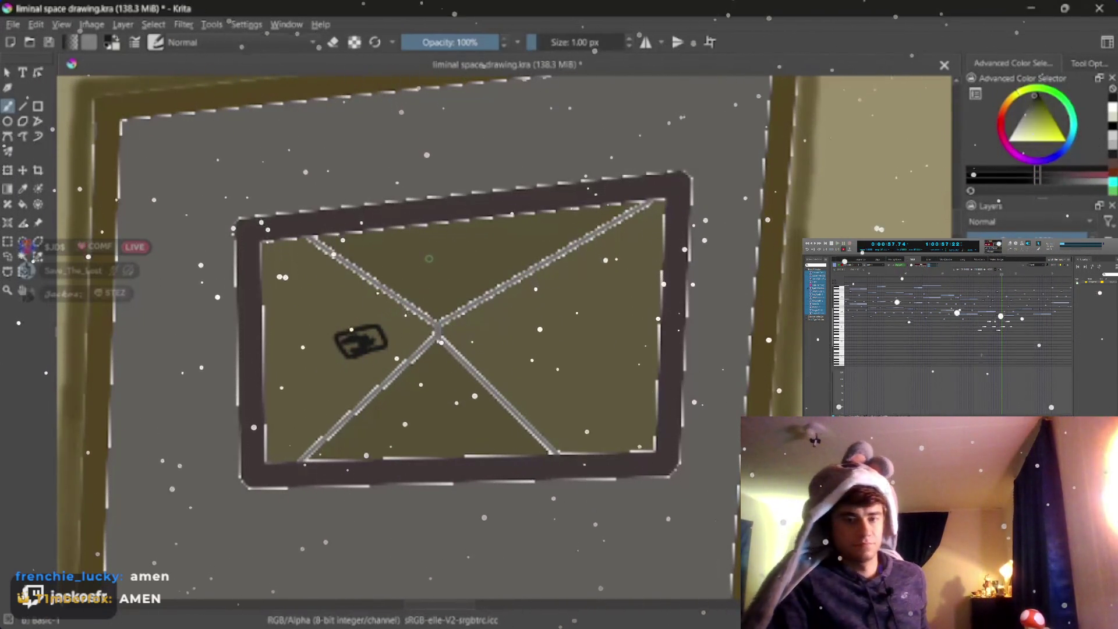
{"action": "mouse_move", "coordinate": [427, 256]}
{"action": "left_mouse_down"}
{"action": "mouse_move", "coordinate": [449, 284]}
{"action": "mouse_move", "coordinate": [446, 264]}
{"action": "left_mouse_up"}
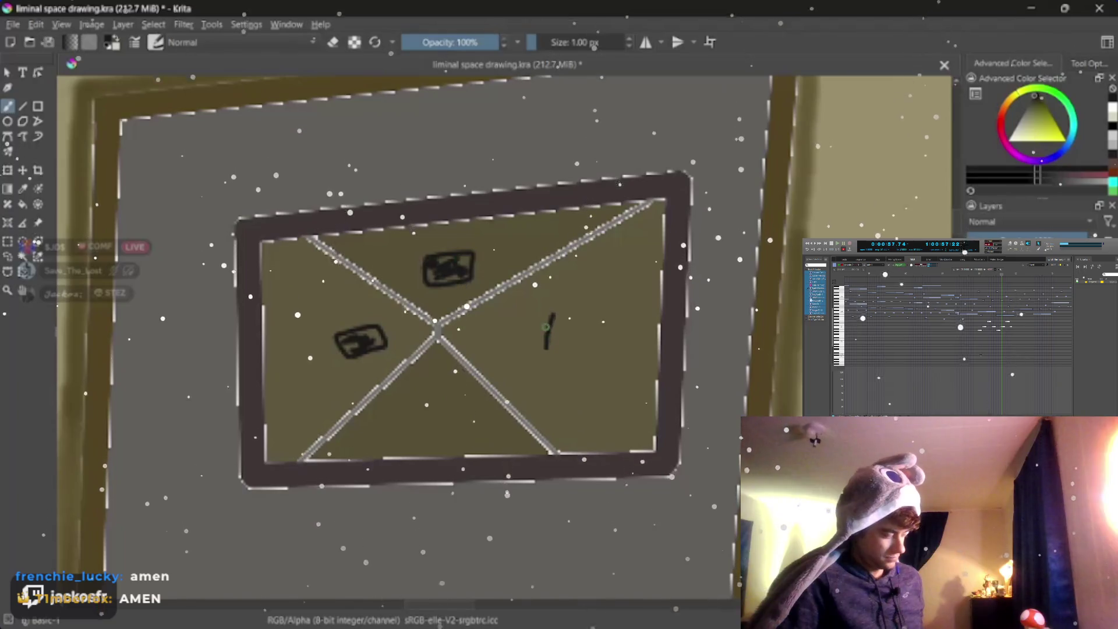
{"action": "left_click", "coordinate": [548, 331], "text": "ctrl"}
{"action": "key", "text": "ctrl+z"}
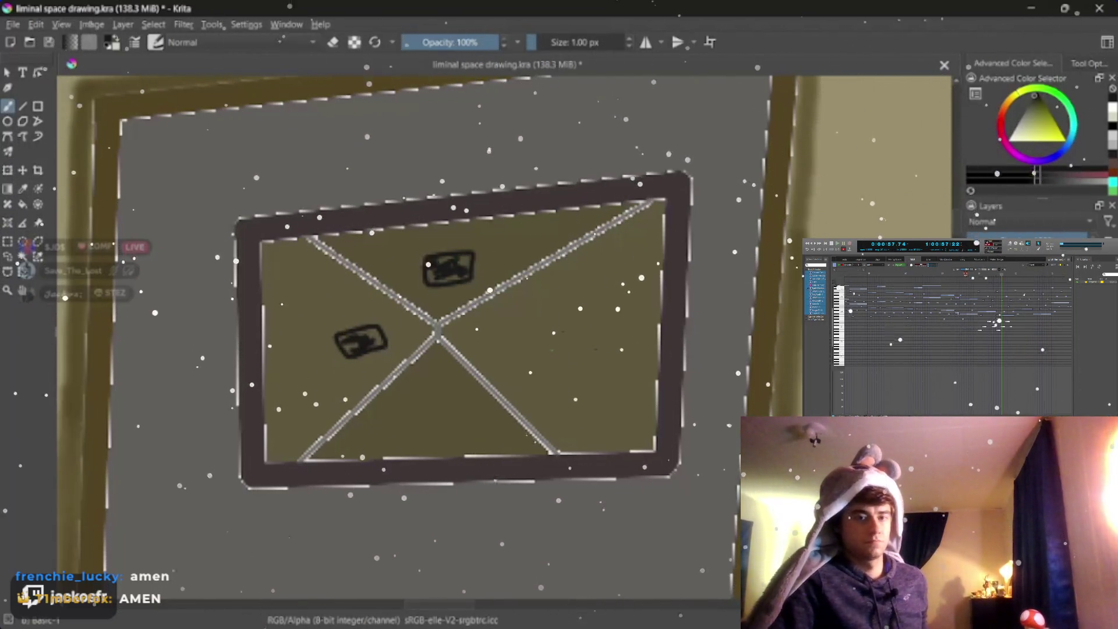
{"action": "key", "text": "ctrl+z"}
{"action": "key", "text": "ctrl+z"}
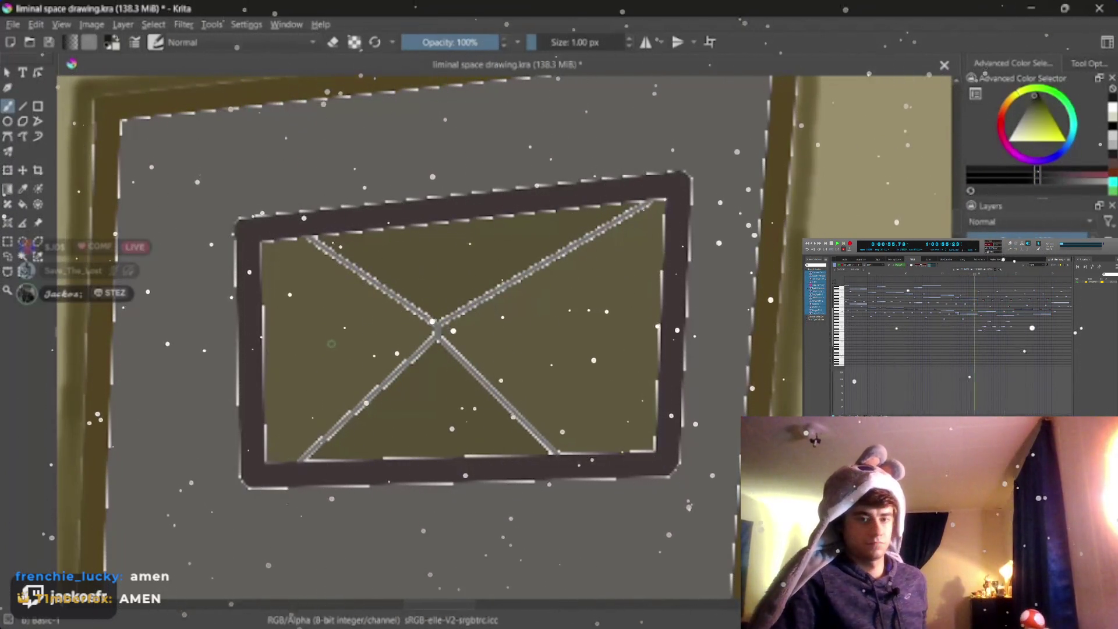
{"action": "left_click_drag", "start_coordinate": [331, 345], "coordinate": [367, 344]}
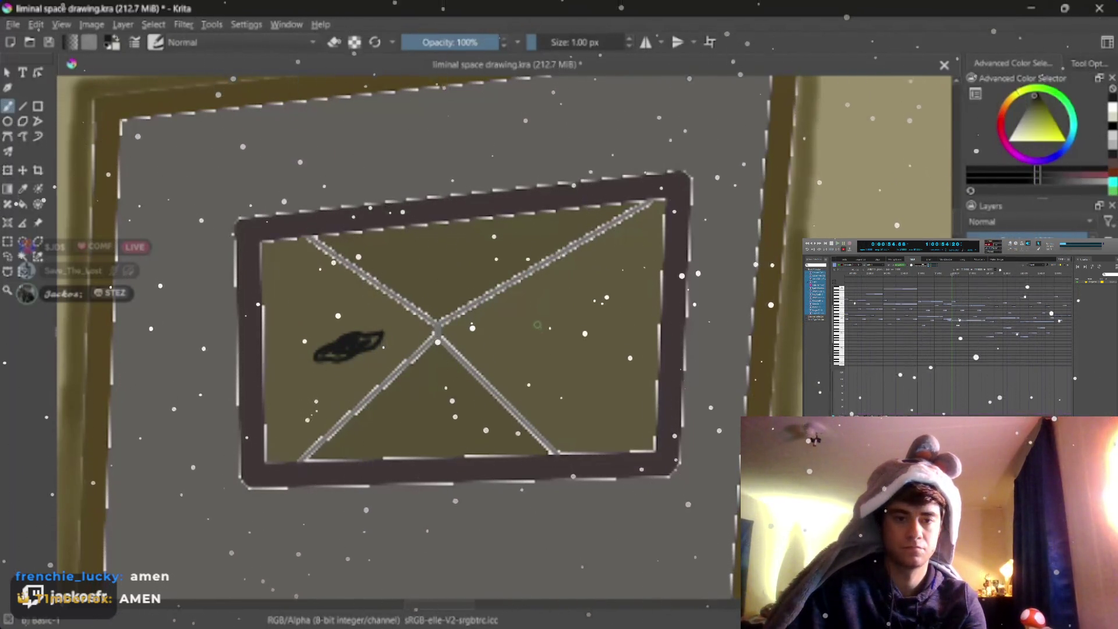
Step: Add a scribbled mark in the right pane and a shield shape in the top pane
{"action": "mouse_move", "coordinate": [576, 316]}
{"action": "left_mouse_down"}
{"action": "mouse_move", "coordinate": [603, 317]}
{"action": "mouse_move", "coordinate": [591, 330]}
{"action": "left_mouse_up"}
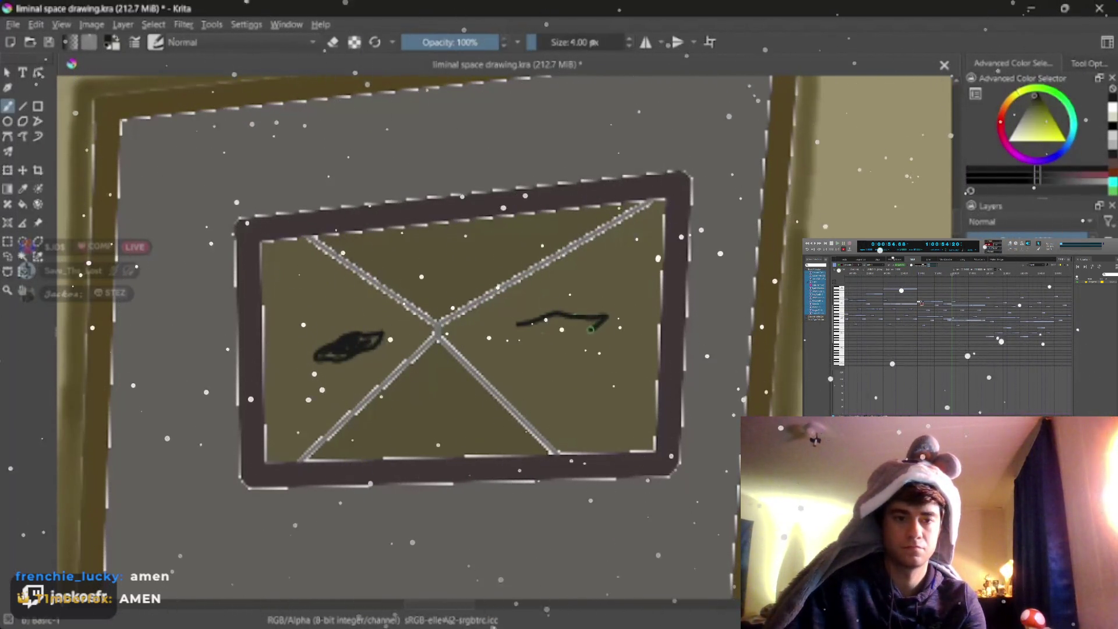
{"action": "key", "text": "ctrl+z"}
{"action": "key", "text": "ctrl+z"}
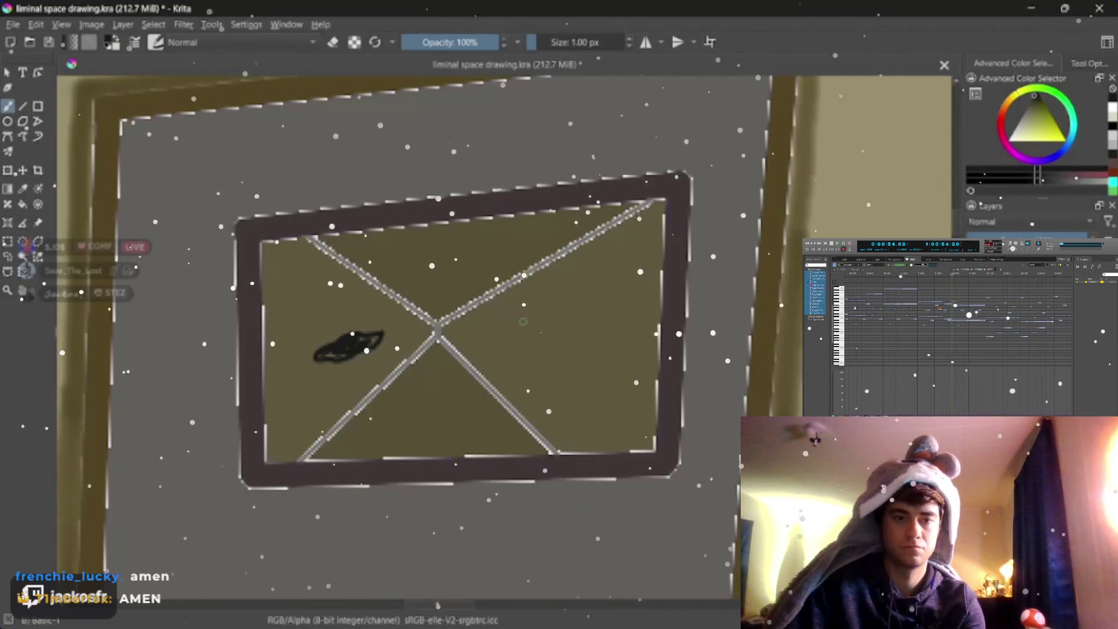
{"action": "mouse_move", "coordinate": [517, 320]}
{"action": "left_mouse_down"}
{"action": "mouse_move", "coordinate": [513, 341]}
{"action": "mouse_move", "coordinate": [593, 342]}
{"action": "mouse_move", "coordinate": [576, 298]}
{"action": "mouse_move", "coordinate": [514, 317]}
{"action": "mouse_move", "coordinate": [555, 319]}
{"action": "left_mouse_up"}
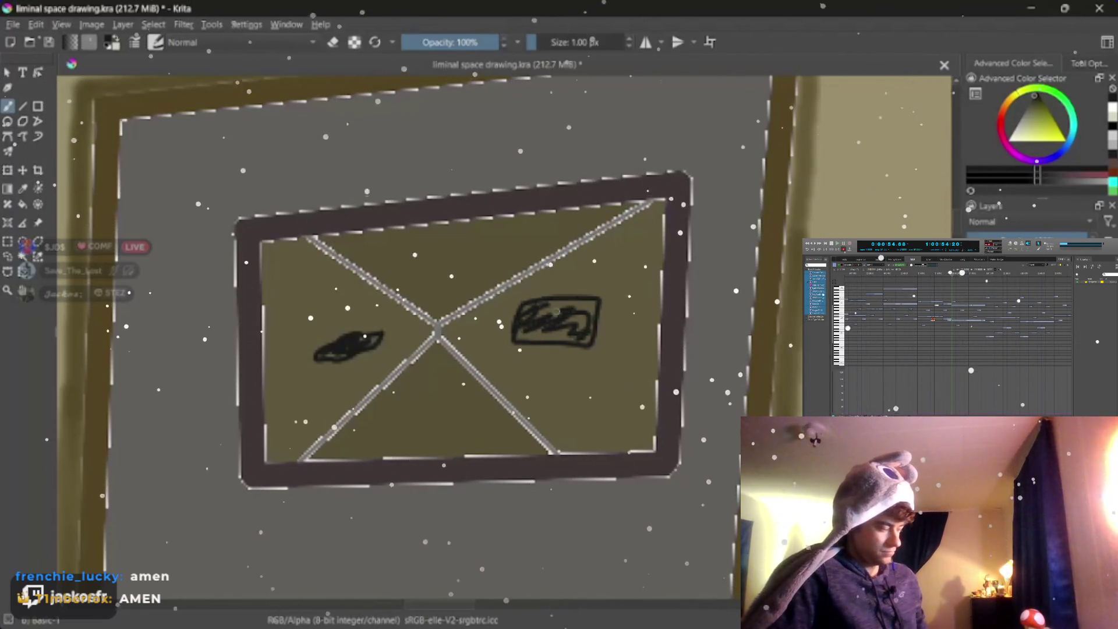
{"action": "mouse_move", "coordinate": [412, 254]}
{"action": "left_mouse_down"}
{"action": "mouse_move", "coordinate": [472, 253]}
{"action": "mouse_move", "coordinate": [457, 283]}
{"action": "left_mouse_up"}
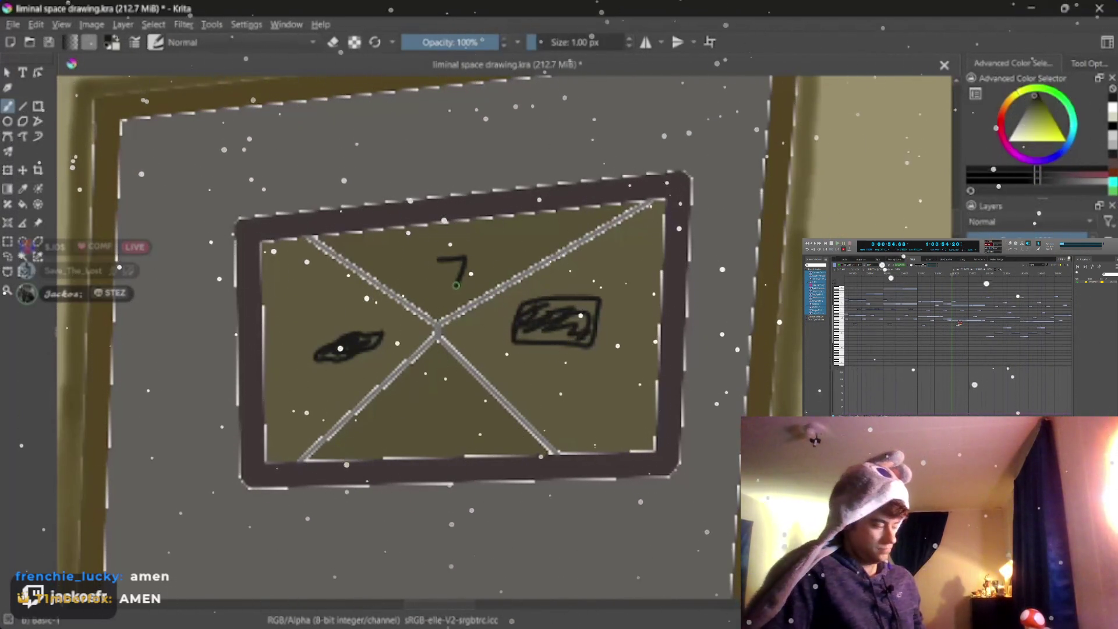
{"action": "left_click_drag", "start_coordinate": [444, 283], "coordinate": [444, 263]}
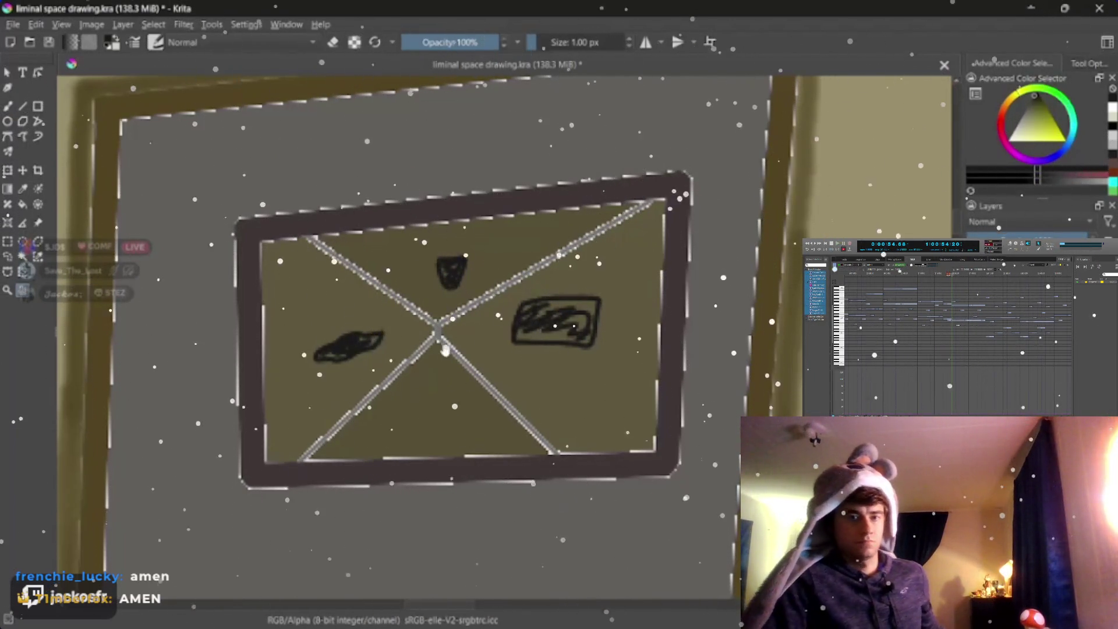
{"action": "left_click_drag", "start_coordinate": [469, 238], "coordinate": [456, 230]}
{"action": "scroll", "coordinate": [559, 407], "scroll_direction": "down", "scroll_amount": 2}
{"action": "scroll", "coordinate": [559, 408], "scroll_direction": "down", "scroll_amount": 1}
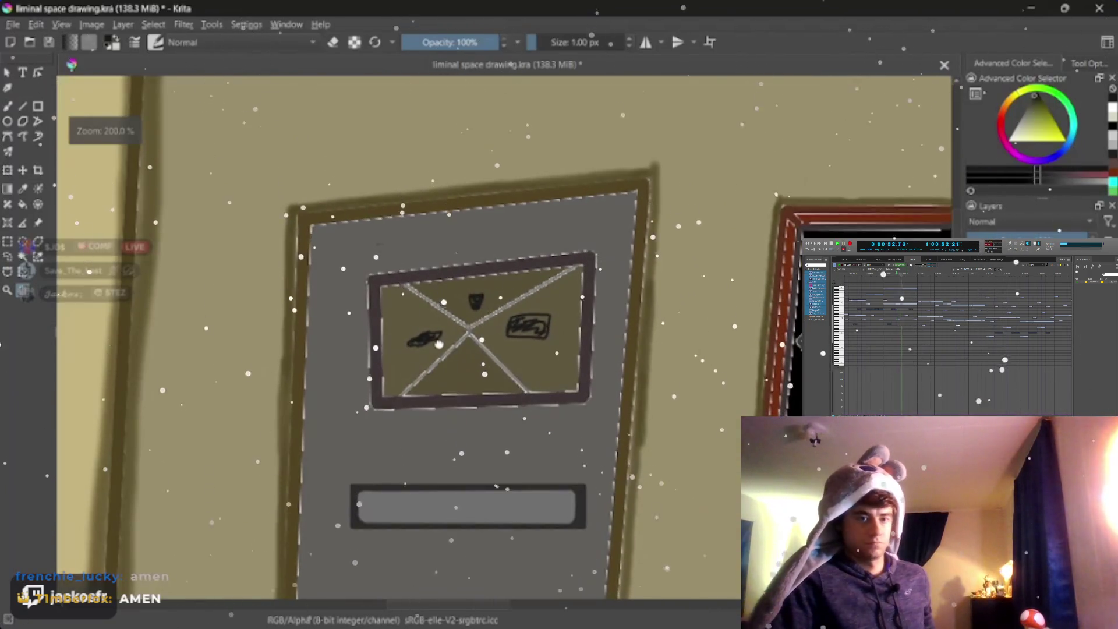
{"action": "scroll", "coordinate": [559, 407], "scroll_direction": "down", "scroll_amount": 1}
{"action": "scroll", "coordinate": [560, 412], "scroll_direction": "down", "scroll_amount": 1}
{"action": "scroll", "coordinate": [562, 411], "scroll_direction": "down", "scroll_amount": 1}
{"action": "scroll", "coordinate": [568, 408], "scroll_direction": "down", "scroll_amount": 2}
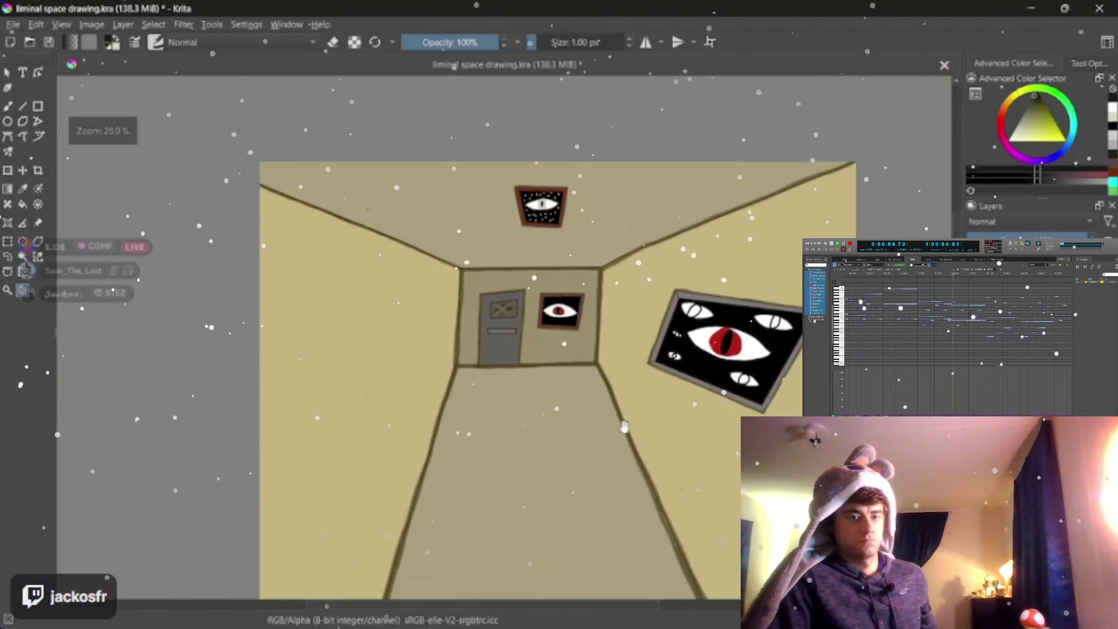
{"action": "scroll", "coordinate": [577, 405], "scroll_direction": "down", "scroll_amount": 1}
{"action": "scroll", "coordinate": [589, 401], "scroll_direction": "up", "scroll_amount": 1}
{"action": "scroll", "coordinate": [588, 402], "scroll_direction": "down", "scroll_amount": 1}
{"action": "scroll", "coordinate": [587, 408], "scroll_direction": "up", "scroll_amount": 1}
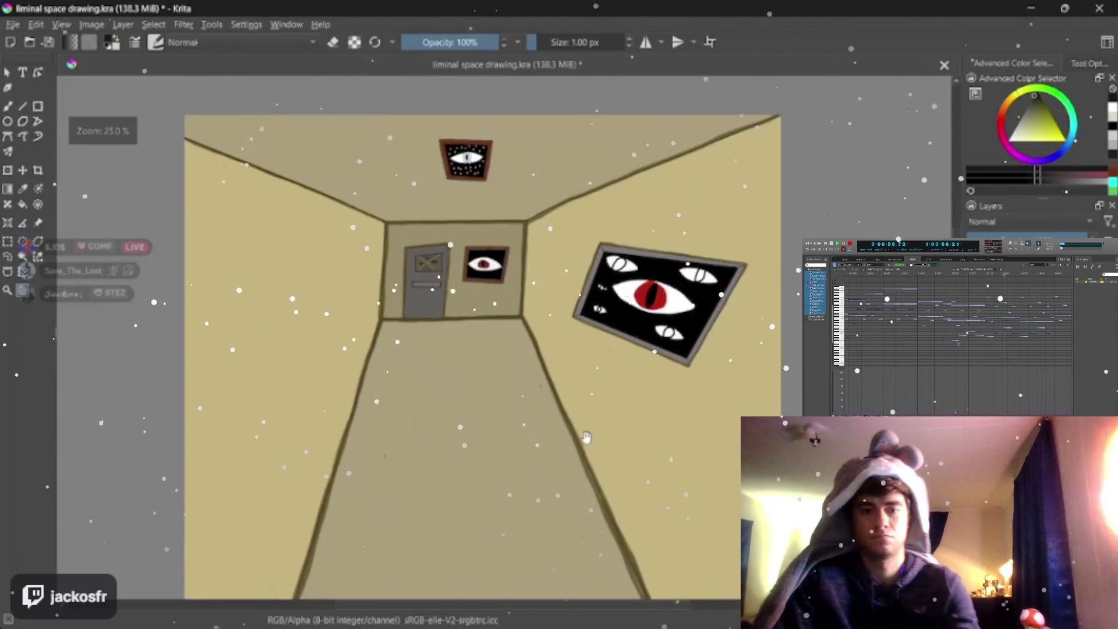
{"action": "scroll", "coordinate": [583, 425], "scroll_direction": "up", "scroll_amount": 2}
{"action": "scroll", "coordinate": [583, 425], "scroll_direction": "down", "scroll_amount": 1}
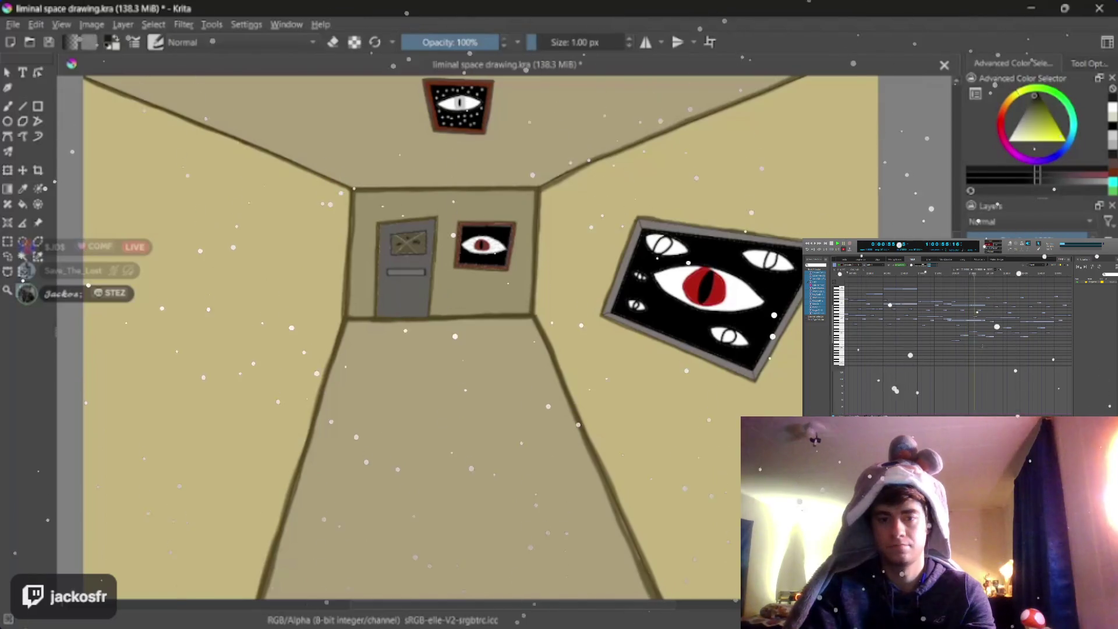
{"action": "key", "text": "minus"}
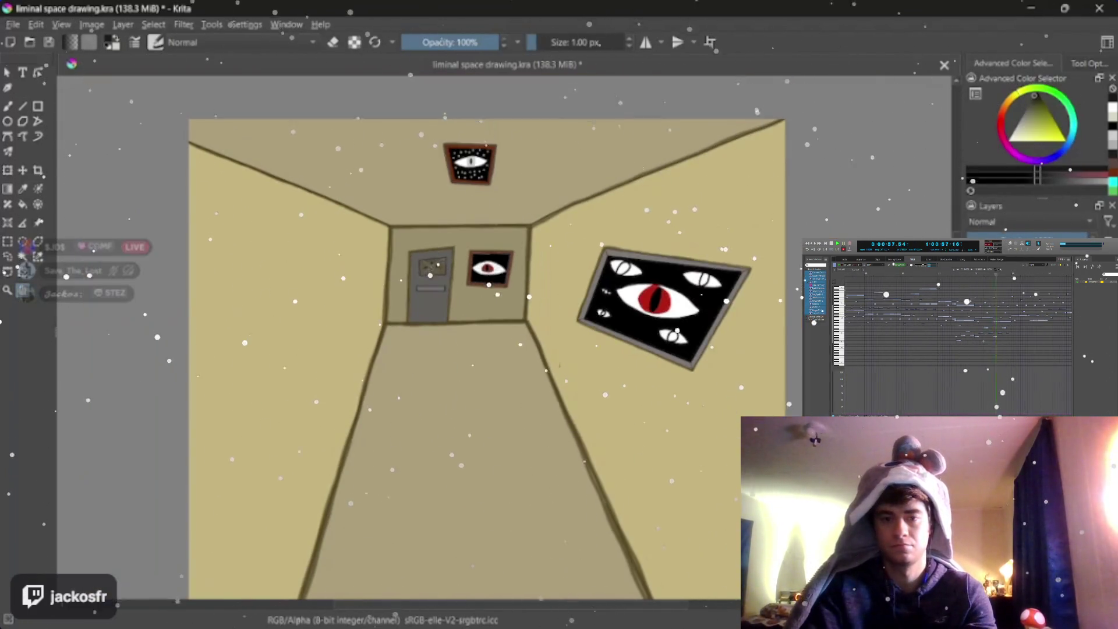
{"action": "key", "text": "plus"}
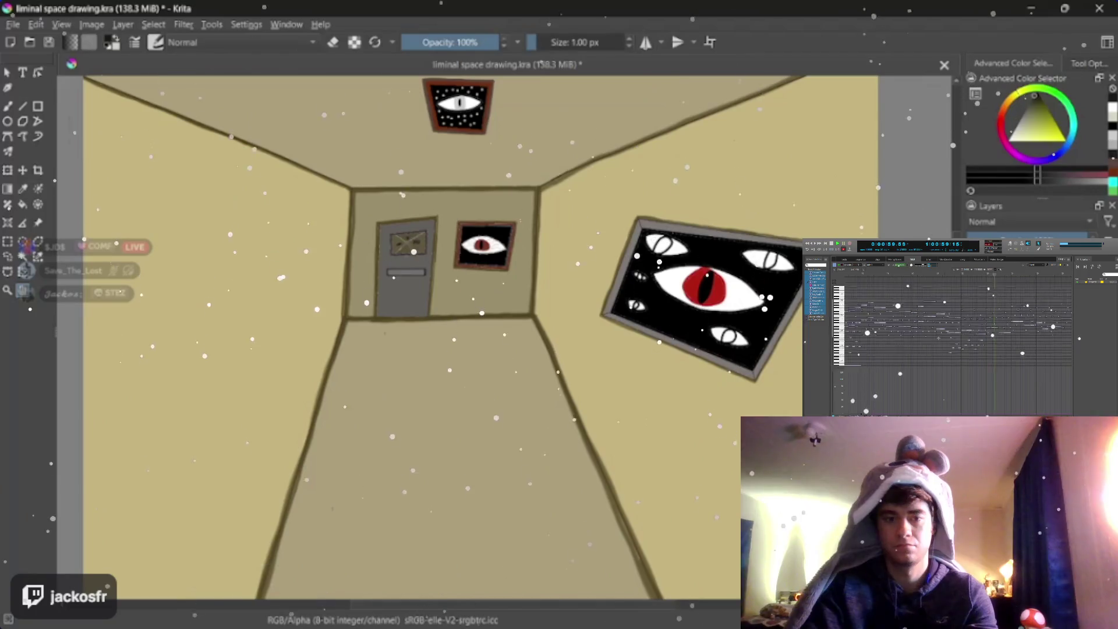
{"action": "key", "text": "plus"}
{"action": "key", "text": "minus"}
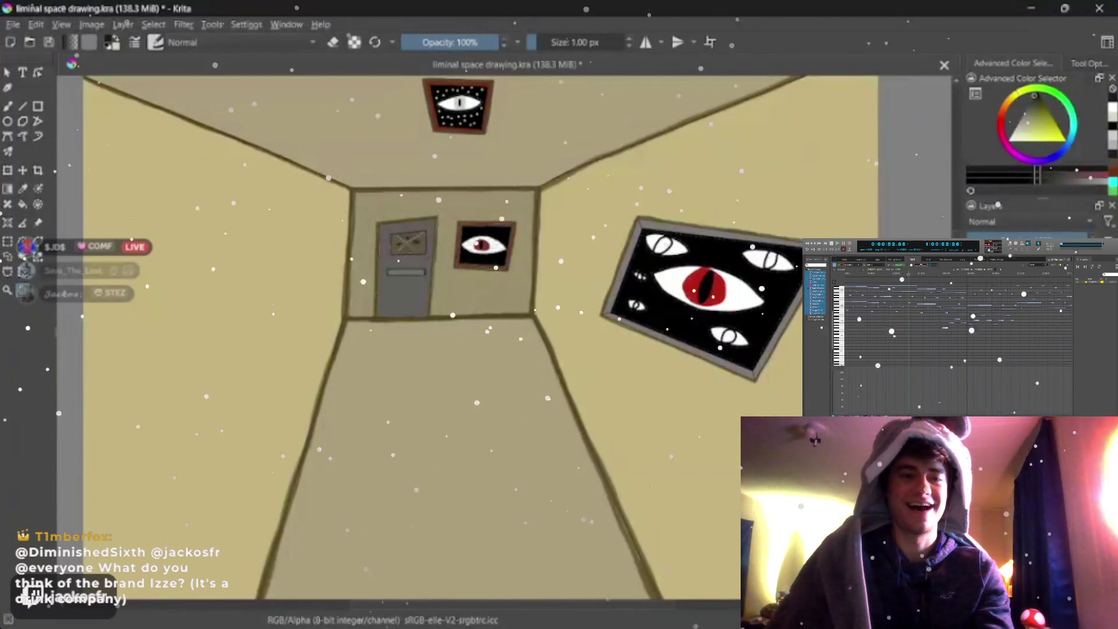
{"action": "left_click_drag", "start_coordinate": [408, 291], "coordinate": [379, 318]}
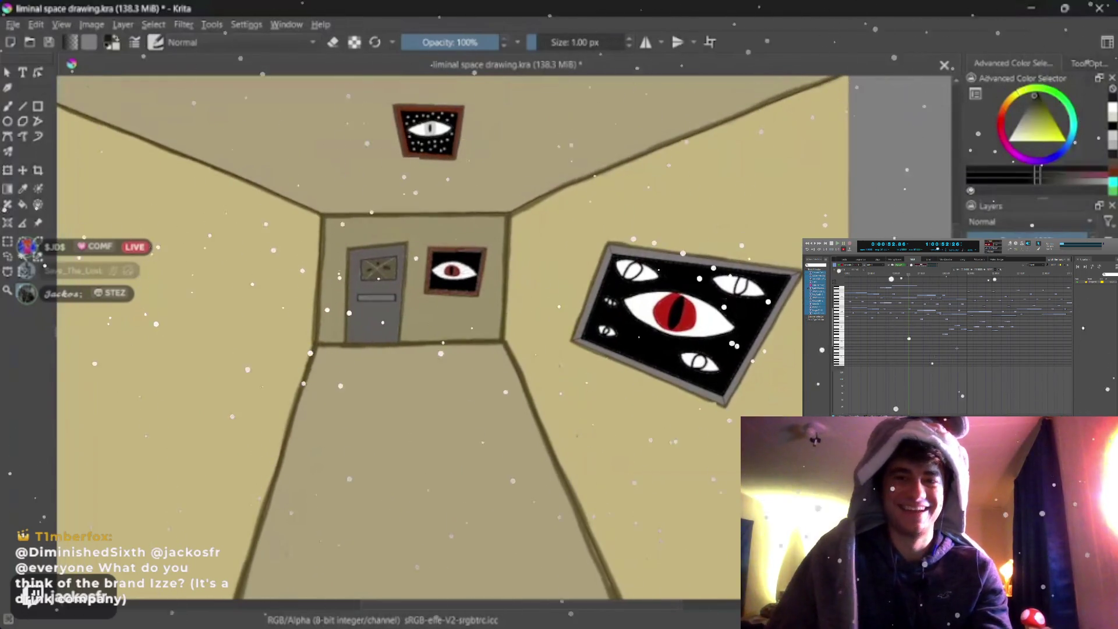
{"action": "left_click_drag", "start_coordinate": [513, 353], "coordinate": [562, 392]}
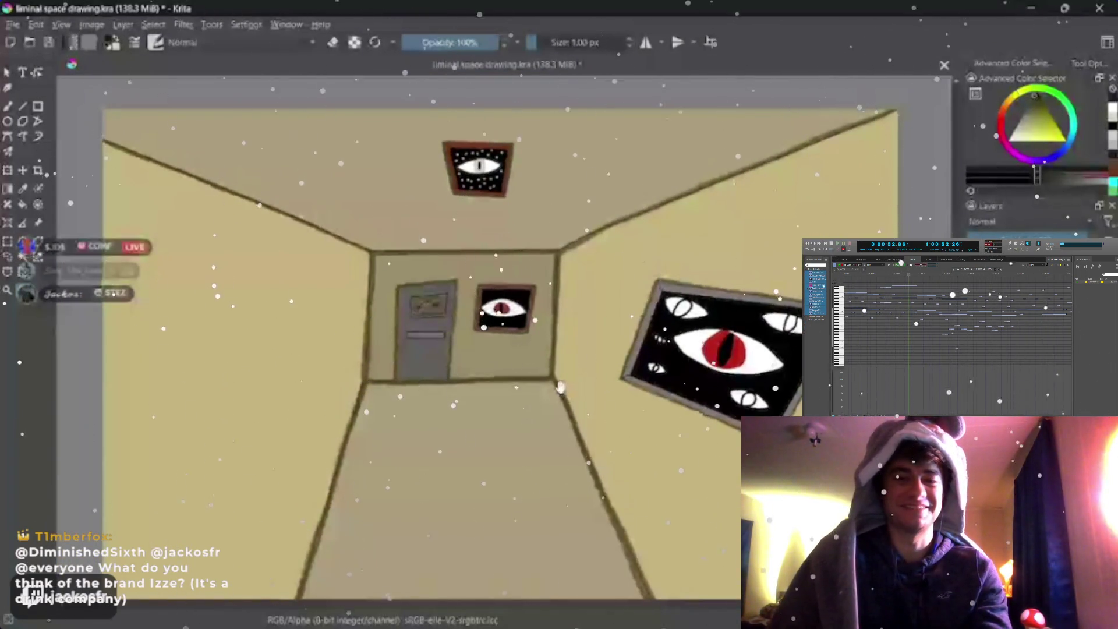
{"action": "scroll", "coordinate": [548, 401], "scroll_direction": "up", "scroll_amount": 1}
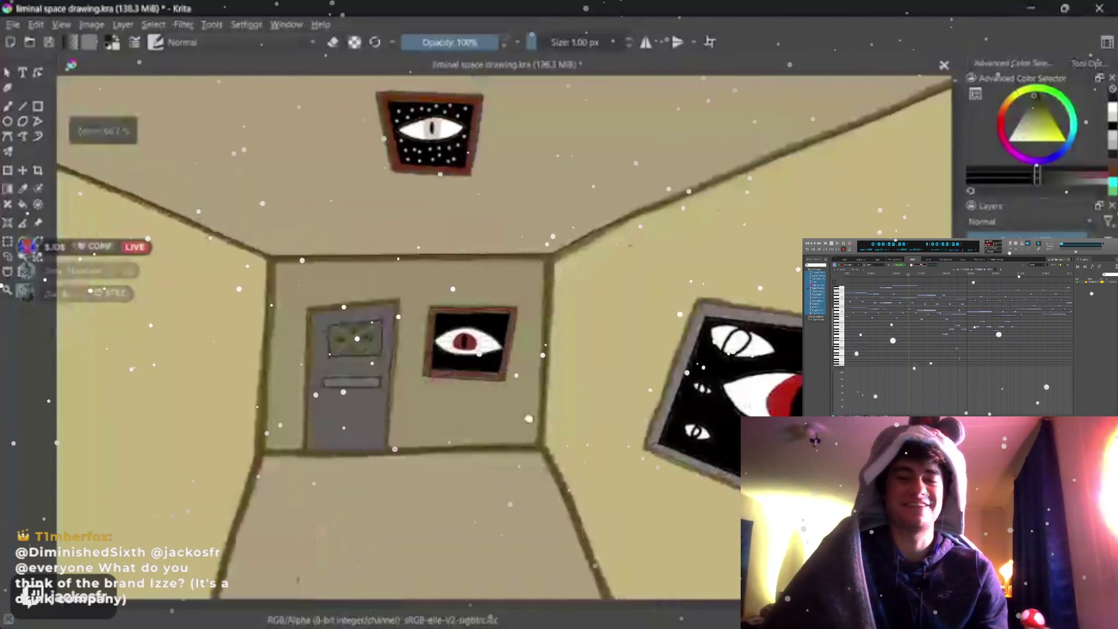
{"action": "mouse_move", "coordinate": [528, 418]}
{"action": "left_mouse_down"}
{"action": "mouse_move", "coordinate": [506, 368]}
{"action": "mouse_move", "coordinate": [532, 395]}
{"action": "left_mouse_up"}
{"action": "scroll", "coordinate": [524, 385], "scroll_direction": "down", "scroll_amount": 2}
{"action": "scroll", "coordinate": [545, 396], "scroll_direction": "up", "scroll_amount": 1}
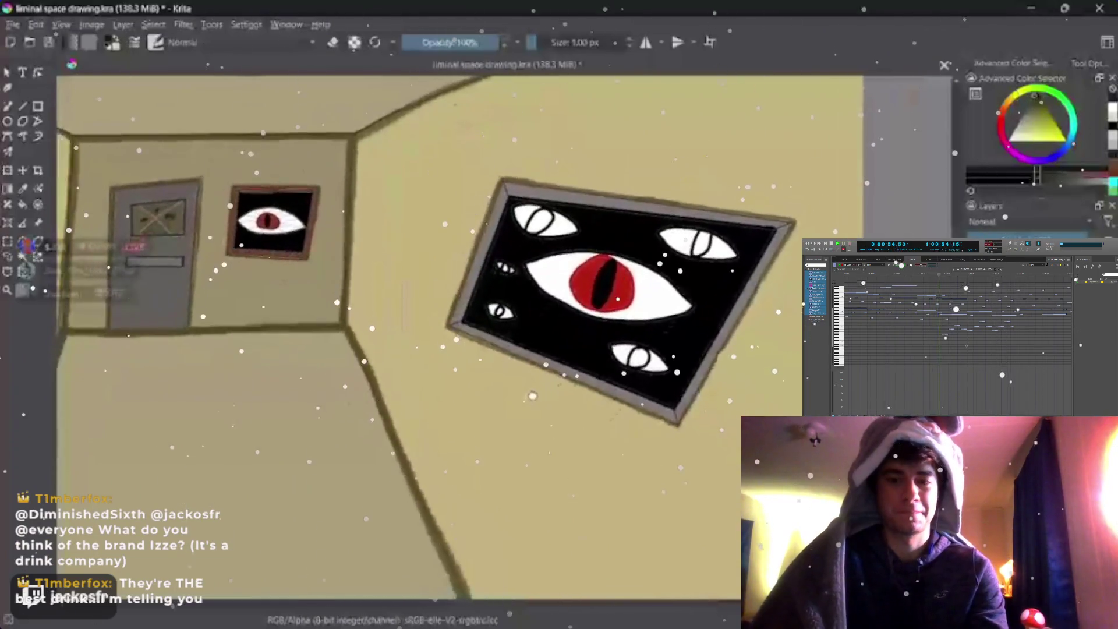
{"action": "scroll", "coordinate": [539, 402], "scroll_direction": "down", "scroll_amount": 1}
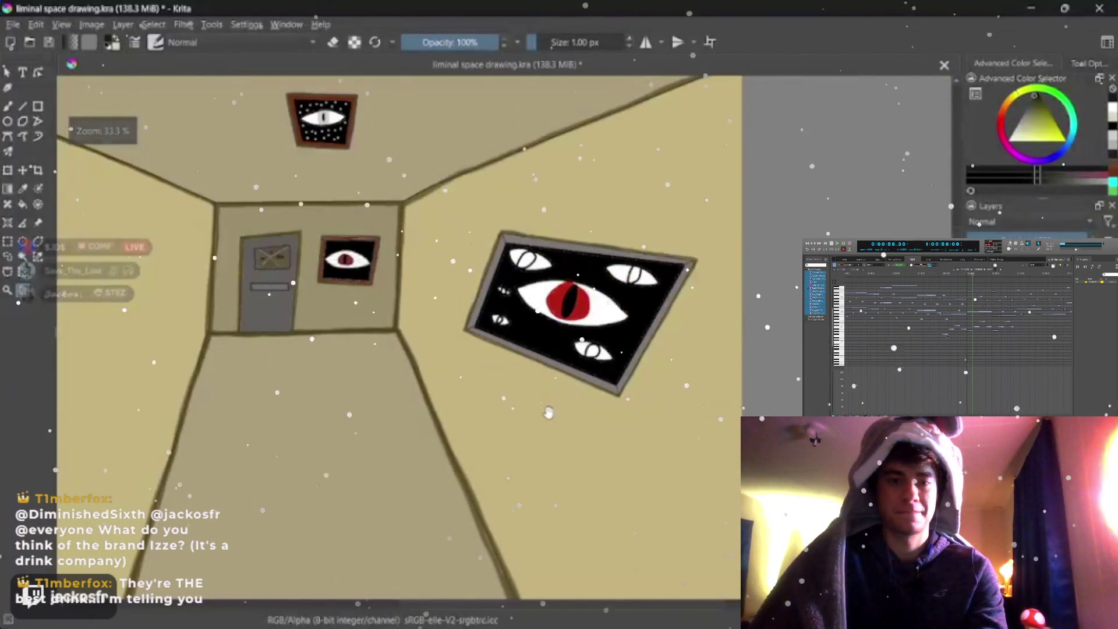
{"action": "left_click_drag", "start_coordinate": [548, 413], "coordinate": [615, 389]}
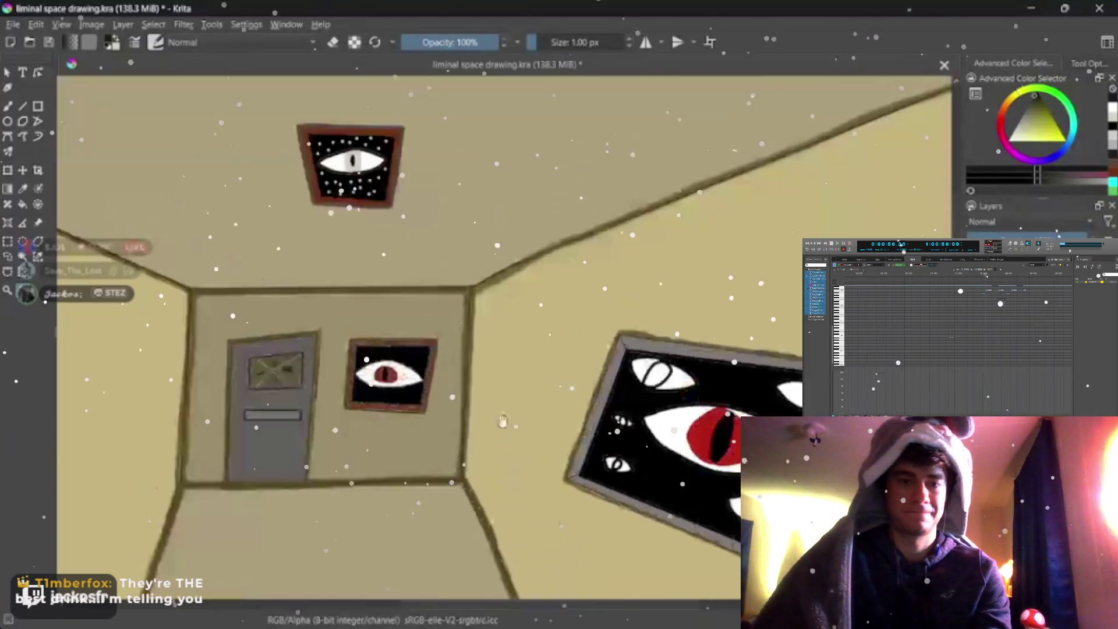
{"action": "scroll", "coordinate": [483, 406], "scroll_direction": "down", "scroll_amount": 5}
{"action": "scroll", "coordinate": [483, 406], "scroll_direction": "down", "scroll_amount": 2}
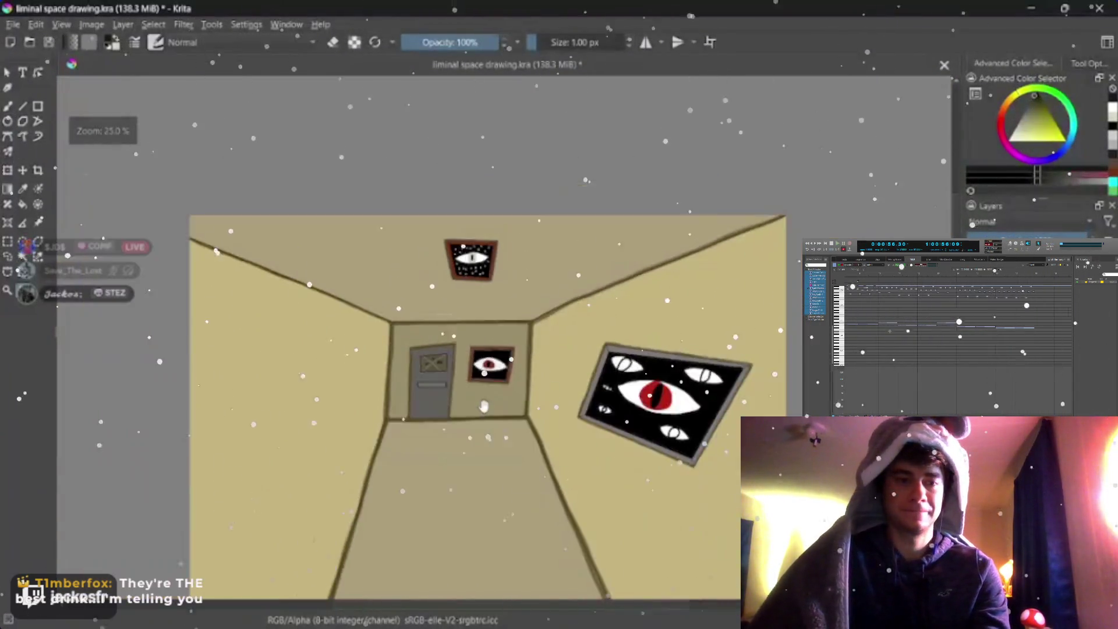
{"action": "scroll", "coordinate": [483, 406], "scroll_direction": "down", "scroll_amount": 2}
{"action": "scroll", "coordinate": [542, 402], "scroll_direction": "up", "scroll_amount": 2}
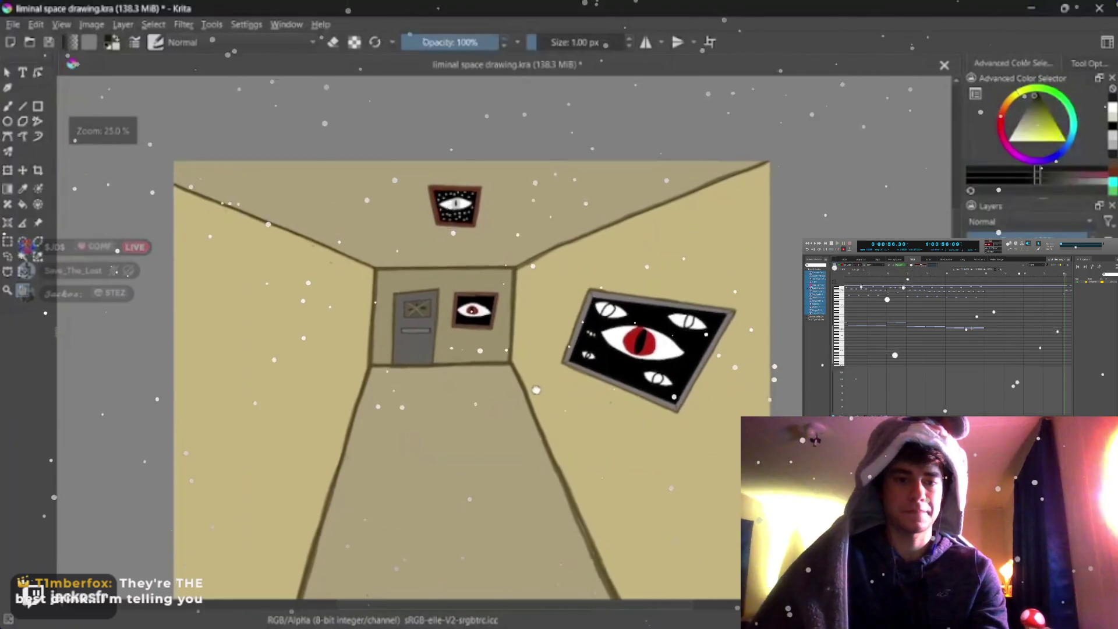
{"action": "scroll", "coordinate": [528, 371], "scroll_direction": "down", "scroll_amount": 2}
{"action": "scroll", "coordinate": [501, 338], "scroll_direction": "up", "scroll_amount": 1}
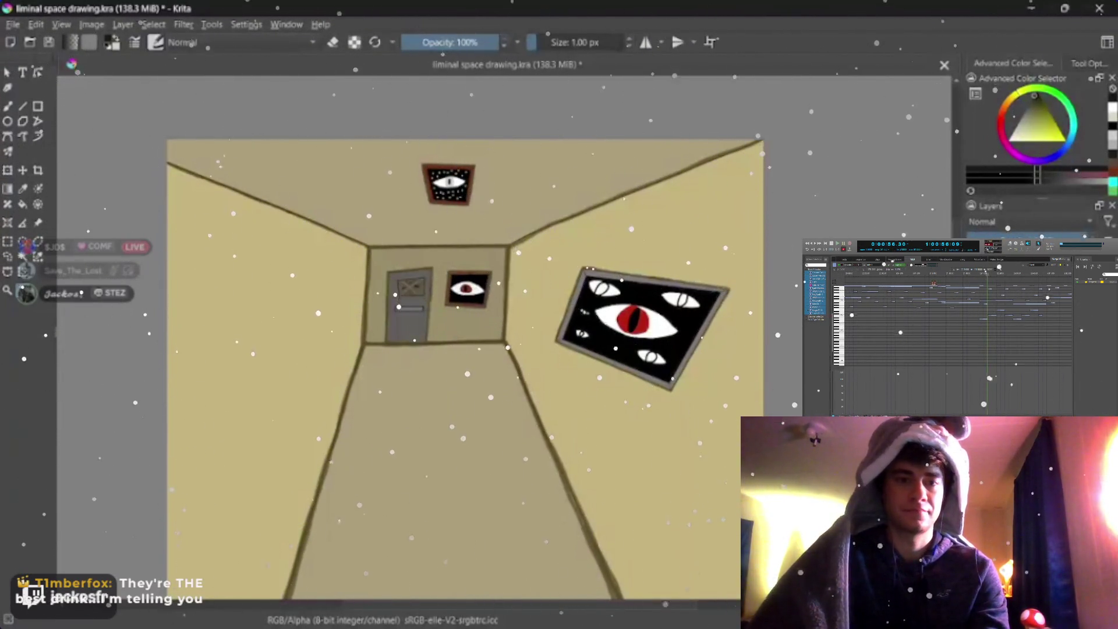
{"action": "left_click_drag", "start_coordinate": [284, 401], "coordinate": [382, 400]}
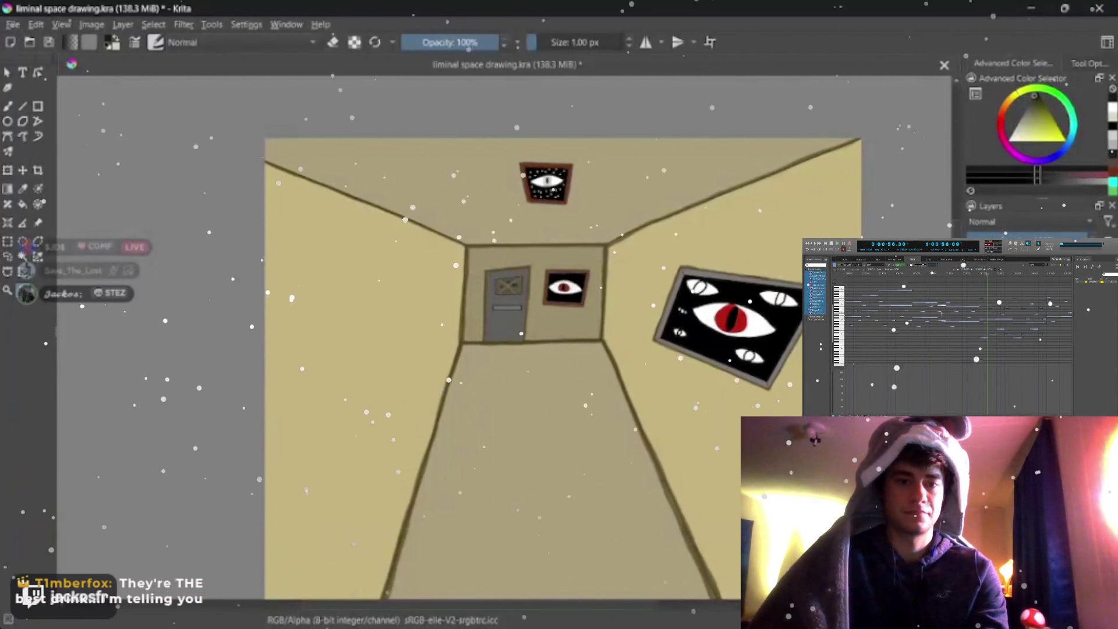
{"action": "scroll", "coordinate": [486, 385], "scroll_direction": "up", "scroll_amount": 2}
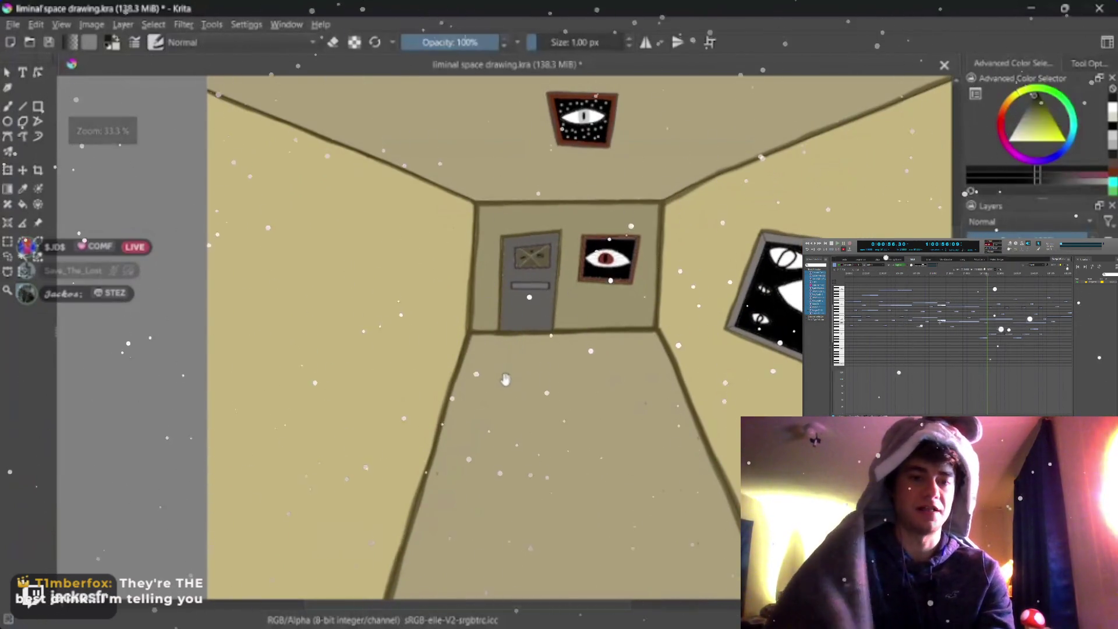
{"action": "scroll", "coordinate": [488, 384], "scroll_direction": "up", "scroll_amount": 2}
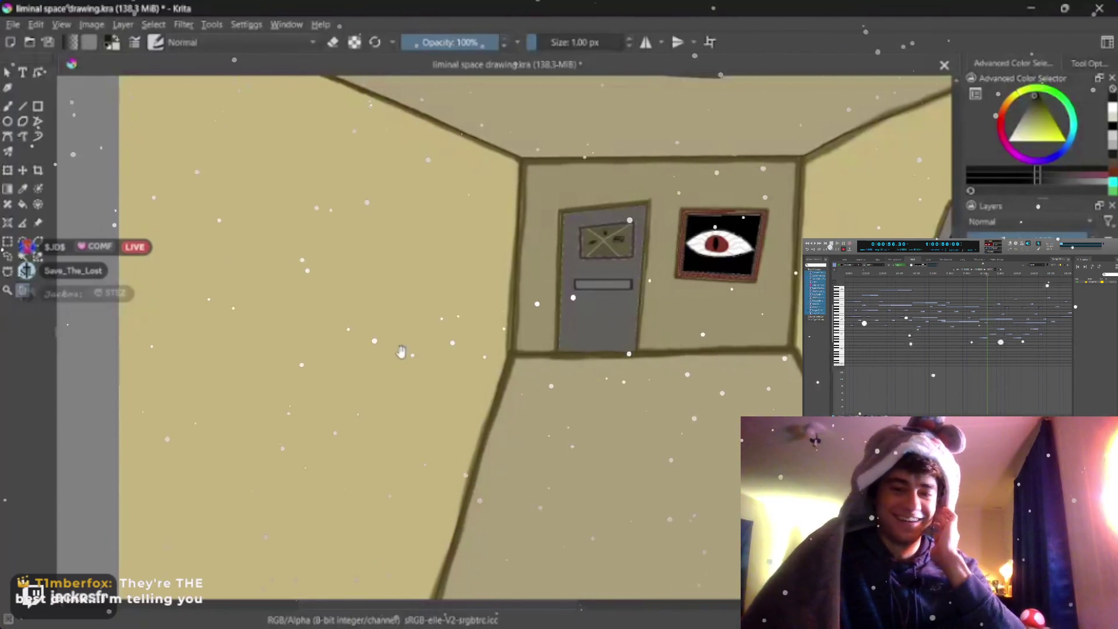
{"action": "scroll", "coordinate": [408, 349], "scroll_direction": "up", "scroll_amount": 3}
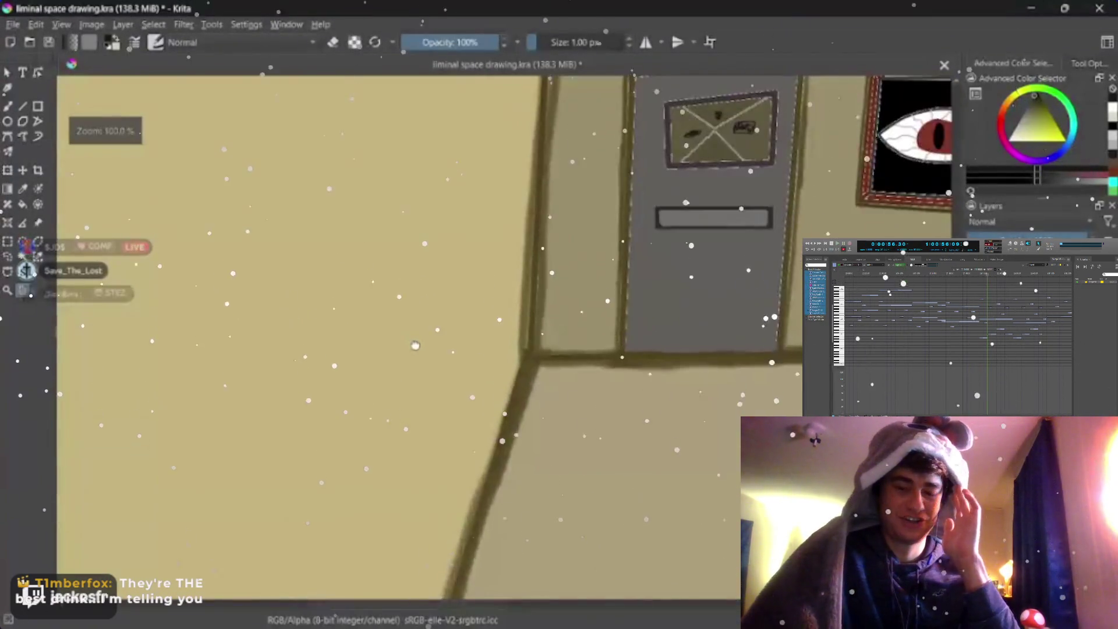
{"action": "scroll", "coordinate": [415, 346], "scroll_direction": "down", "scroll_amount": 3}
{"action": "scroll", "coordinate": [411, 347], "scroll_direction": "up", "scroll_amount": 1}
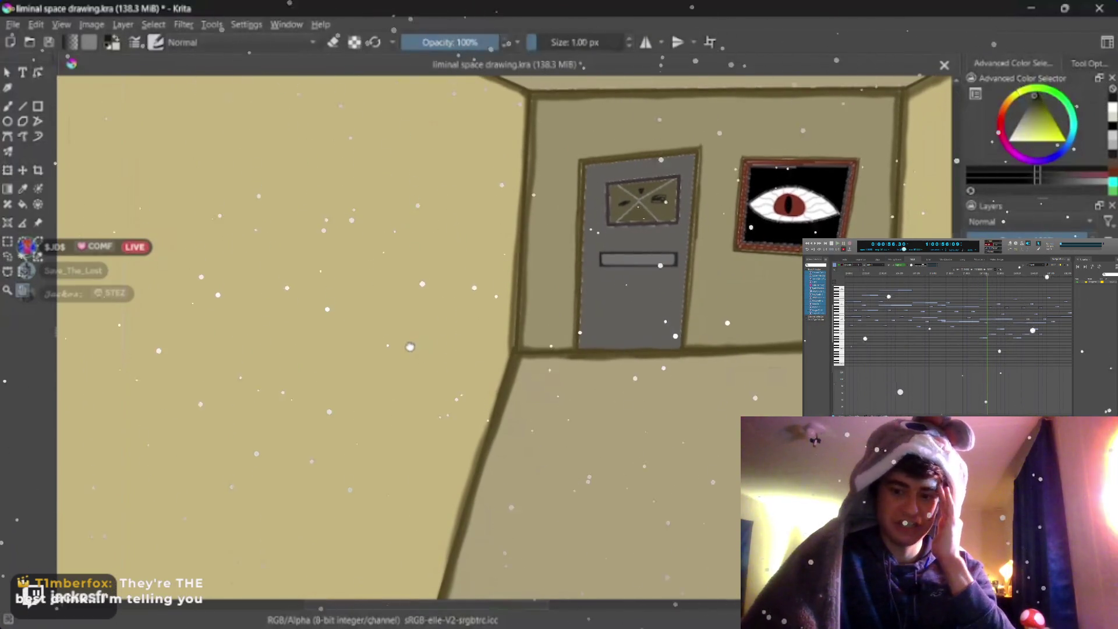
{"action": "mouse_move", "coordinate": [410, 346]}
{"action": "left_mouse_down"}
{"action": "mouse_move", "coordinate": [319, 395]}
{"action": "mouse_move", "coordinate": [353, 450]}
{"action": "left_mouse_up"}
{"action": "scroll", "coordinate": [319, 395], "scroll_direction": "down", "scroll_amount": 1}
{"action": "scroll", "coordinate": [319, 395], "scroll_direction": "down", "scroll_amount": 1}
{"action": "scroll", "coordinate": [323, 408], "scroll_direction": "up", "scroll_amount": 2}
{"action": "scroll", "coordinate": [331, 427], "scroll_direction": "up", "scroll_amount": 1}
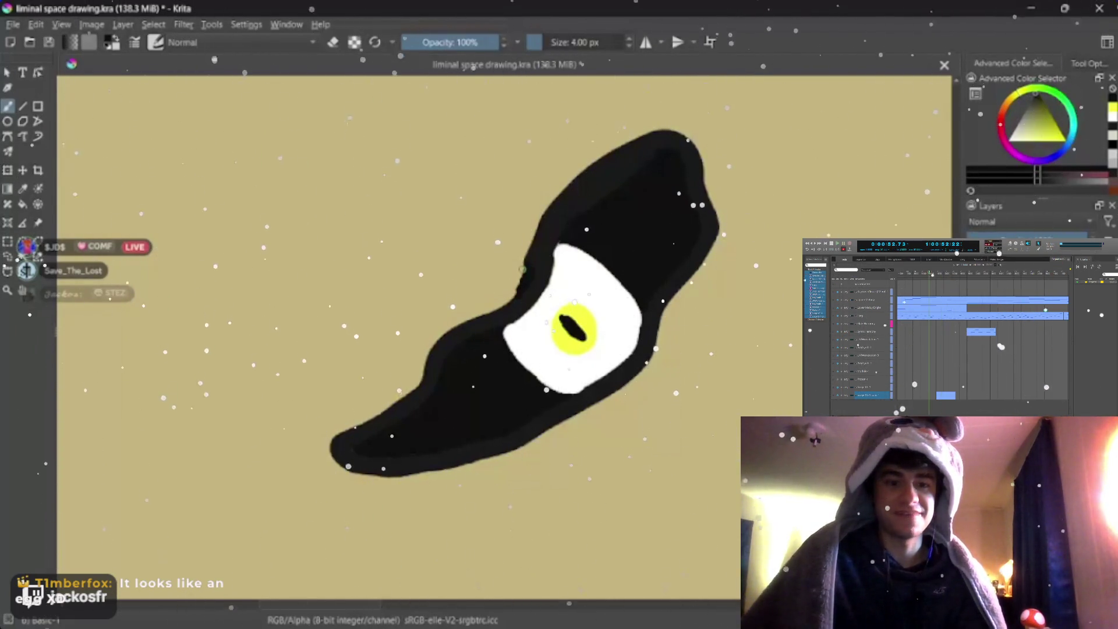
Step: Sample the tan wall colour and paint the creature's outline with a 7 px brush
{"action": "left_click", "coordinate": [499, 281]}
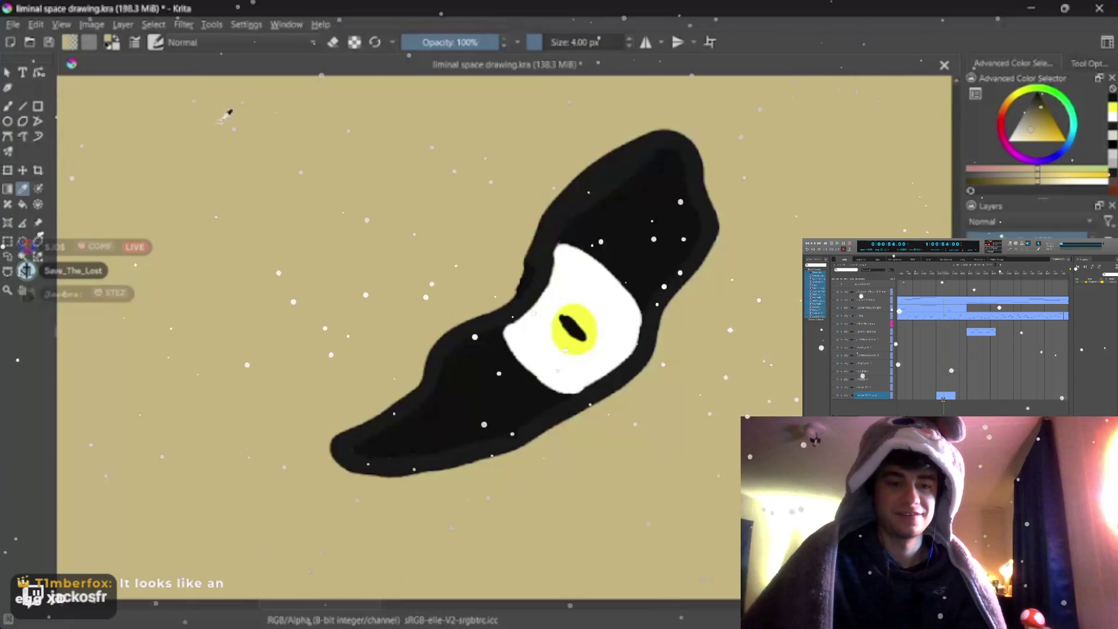
{"action": "key", "text": "b"}
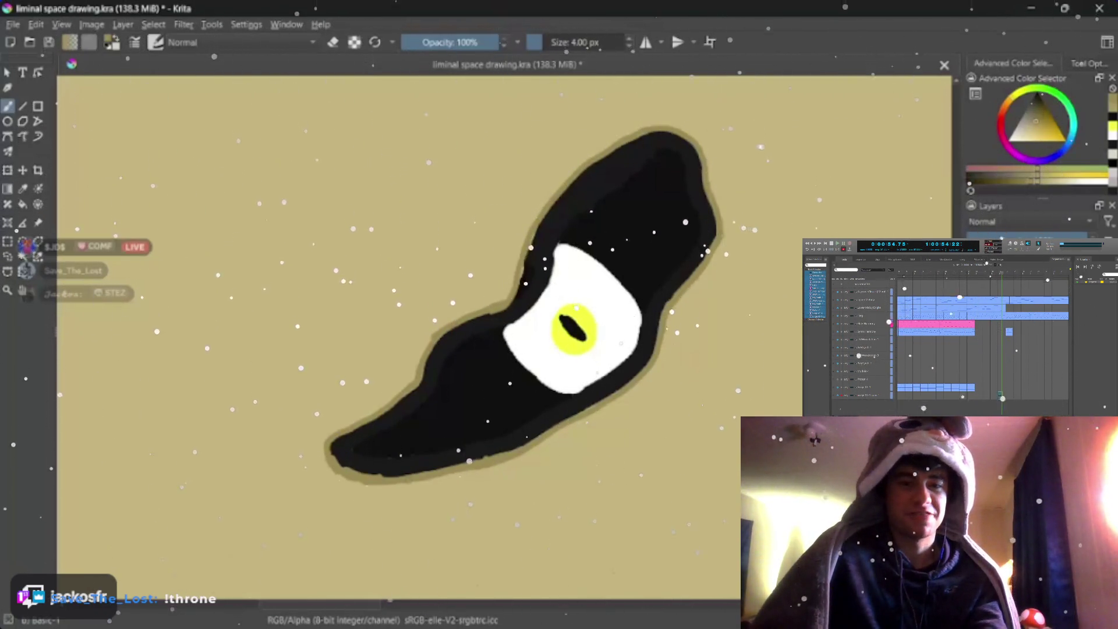
{"action": "key", "text": "bracketright"}
{"action": "key", "text": "bracketright"}
{"action": "key", "text": "bracketright"}
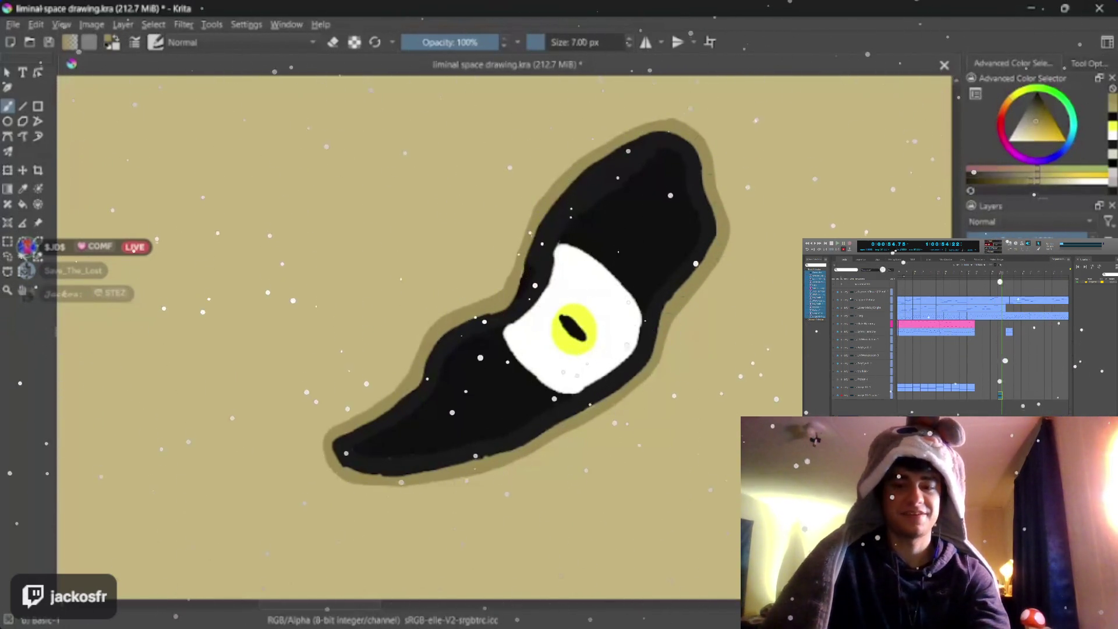
{"action": "scroll", "coordinate": [626, 326], "scroll_direction": "up", "scroll_amount": 4}
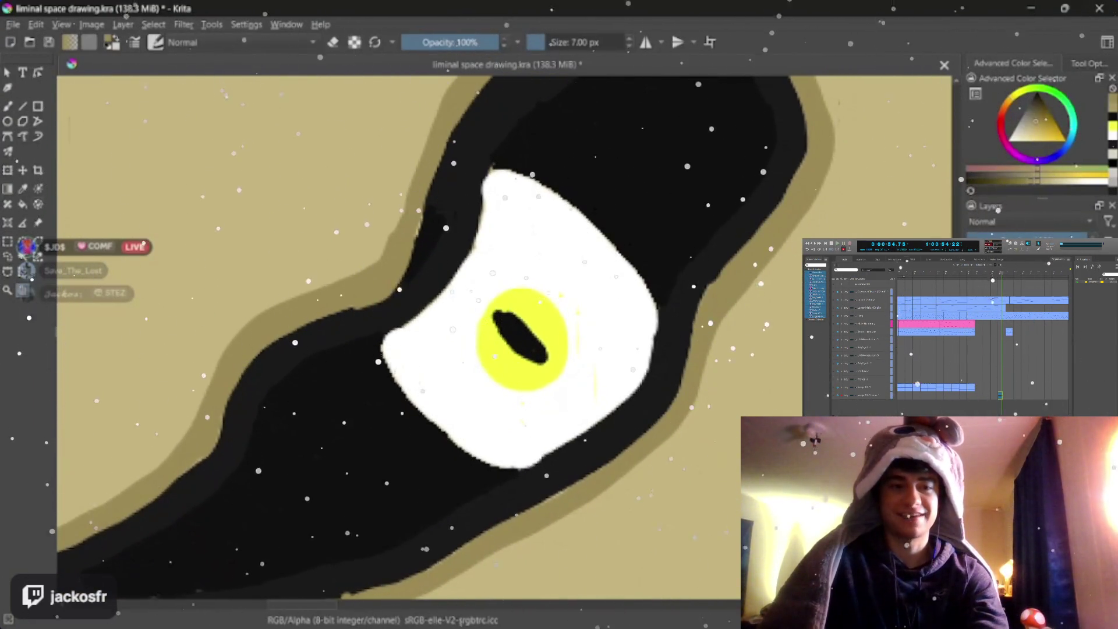
Step: Recolour the creature's iris with a paler yellow-green using the Fill tool
{"action": "key", "text": "p"}
{"action": "key", "text": "b"}
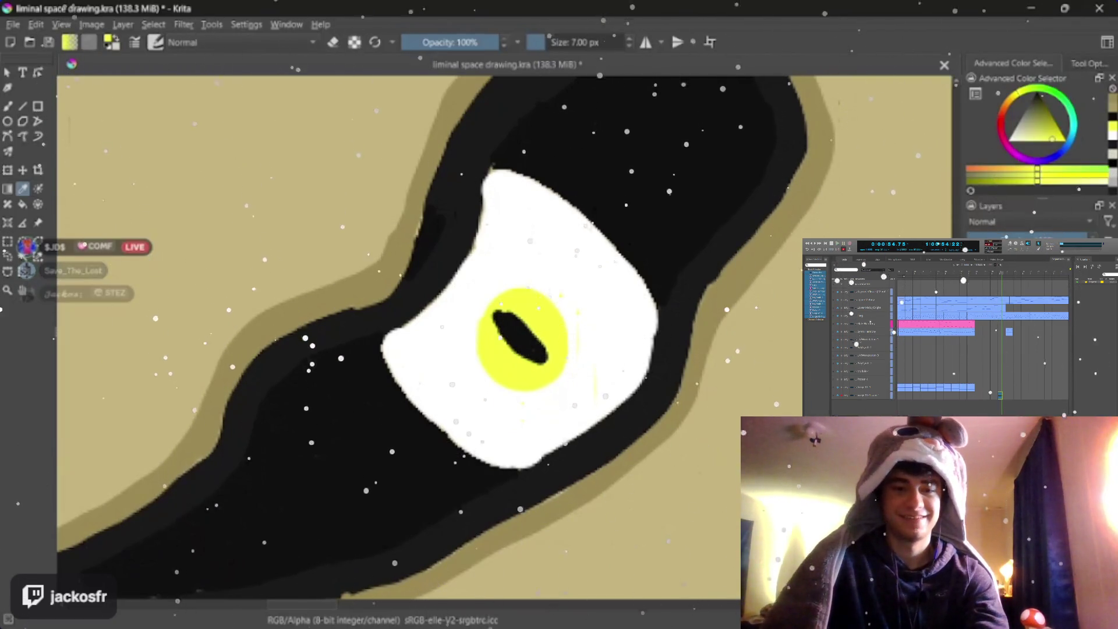
{"action": "left_click_drag", "start_coordinate": [1052, 138], "coordinate": [1040, 135]}
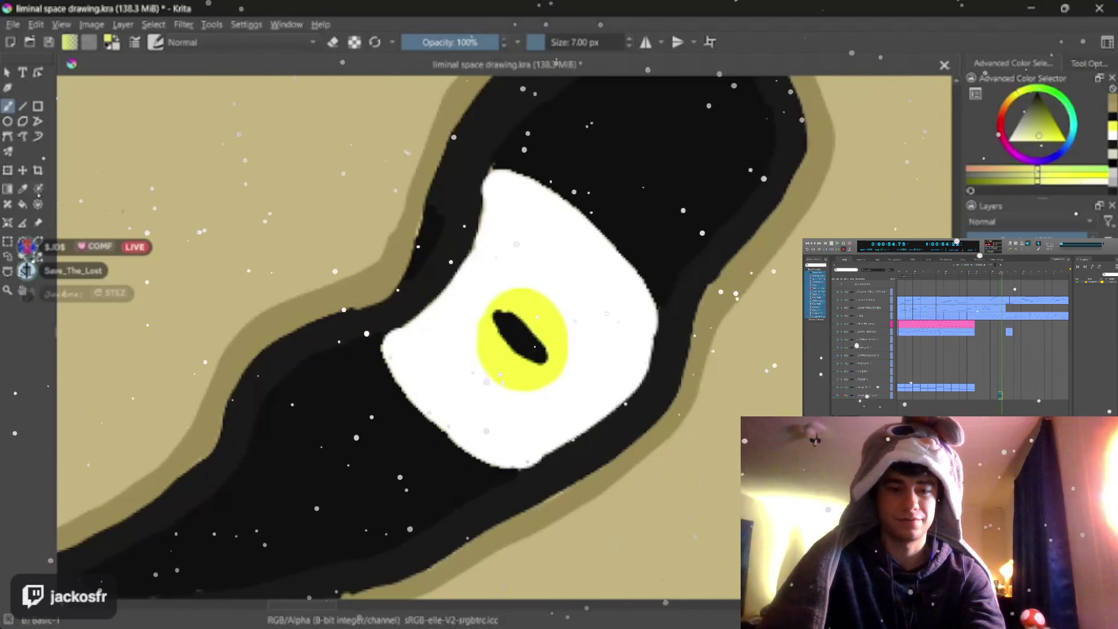
{"action": "key", "text": "p"}
{"action": "key", "text": "f"}
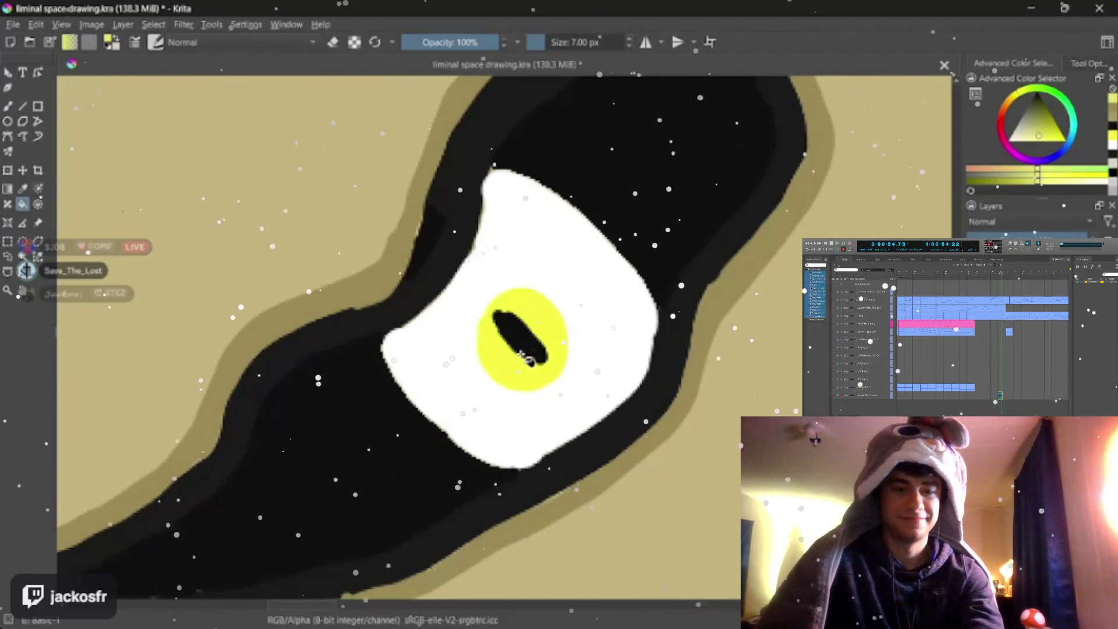
{"action": "left_click", "coordinate": [527, 364]}
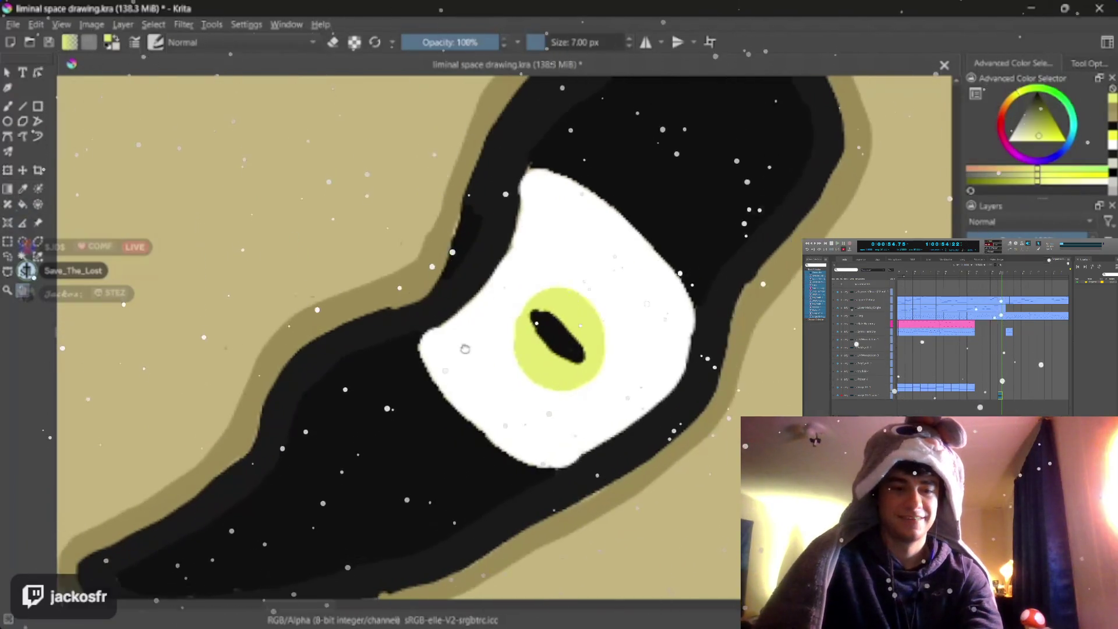
{"action": "key", "text": "minus"}
{"action": "key", "text": "minus"}
{"action": "key", "text": "minus"}
{"action": "key", "text": "minus"}
{"action": "key", "text": "minus"}
{"action": "key", "text": "minus"}
{"action": "key", "text": "minus"}
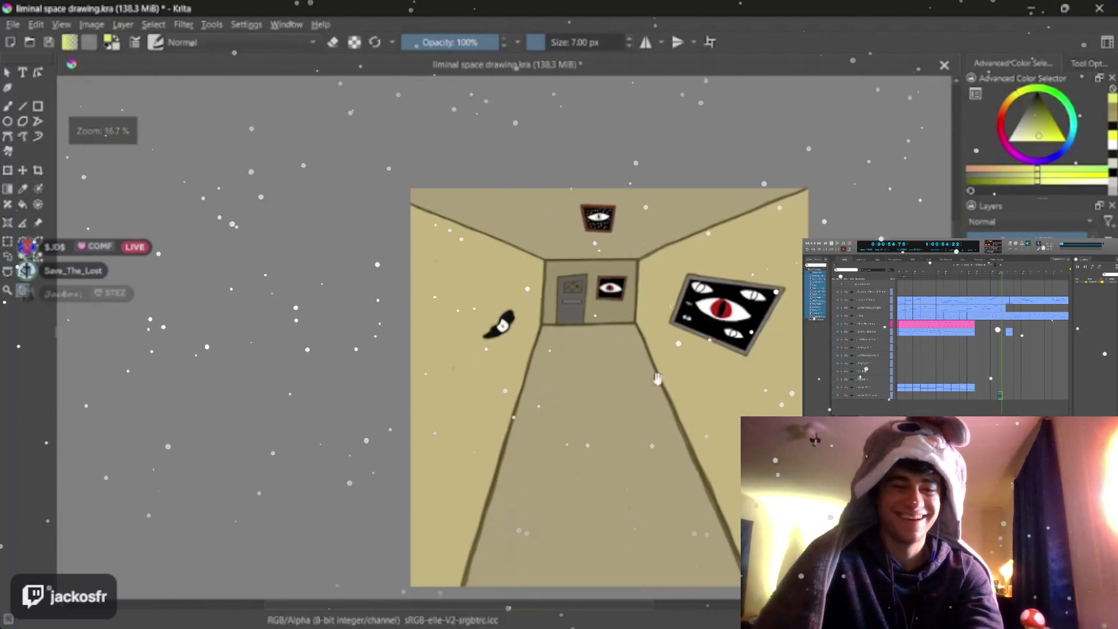
{"action": "key", "text": "plus"}
{"action": "key", "text": "plus"}
{"action": "key", "text": "plus"}
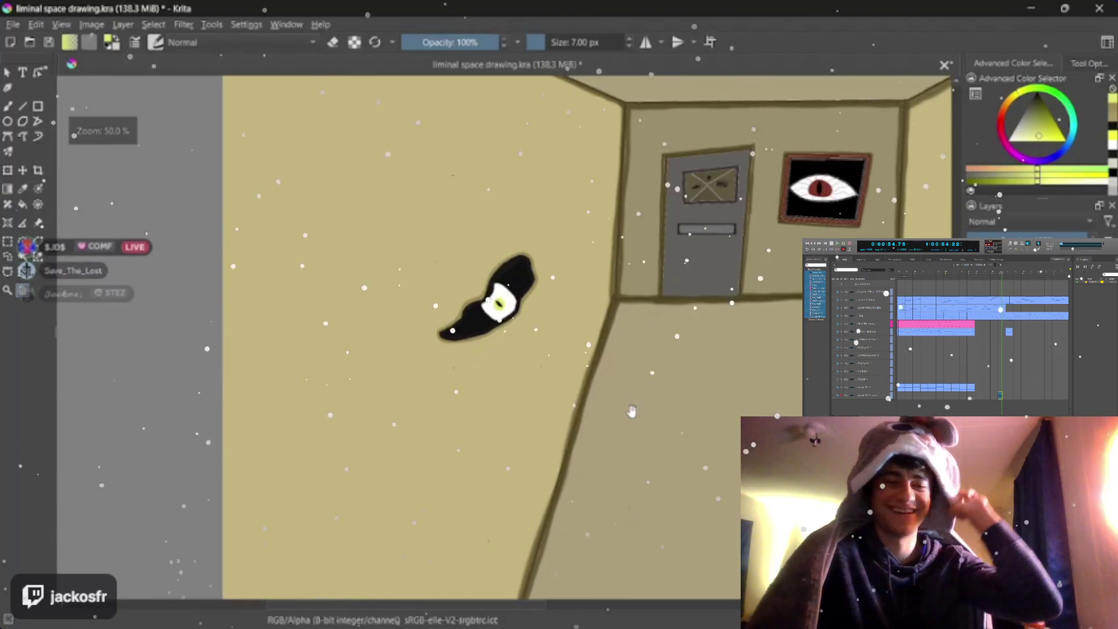
{"action": "key", "text": "plus"}
{"action": "key", "text": "plus"}
{"action": "key", "text": "plus"}
{"action": "key", "text": "plus"}
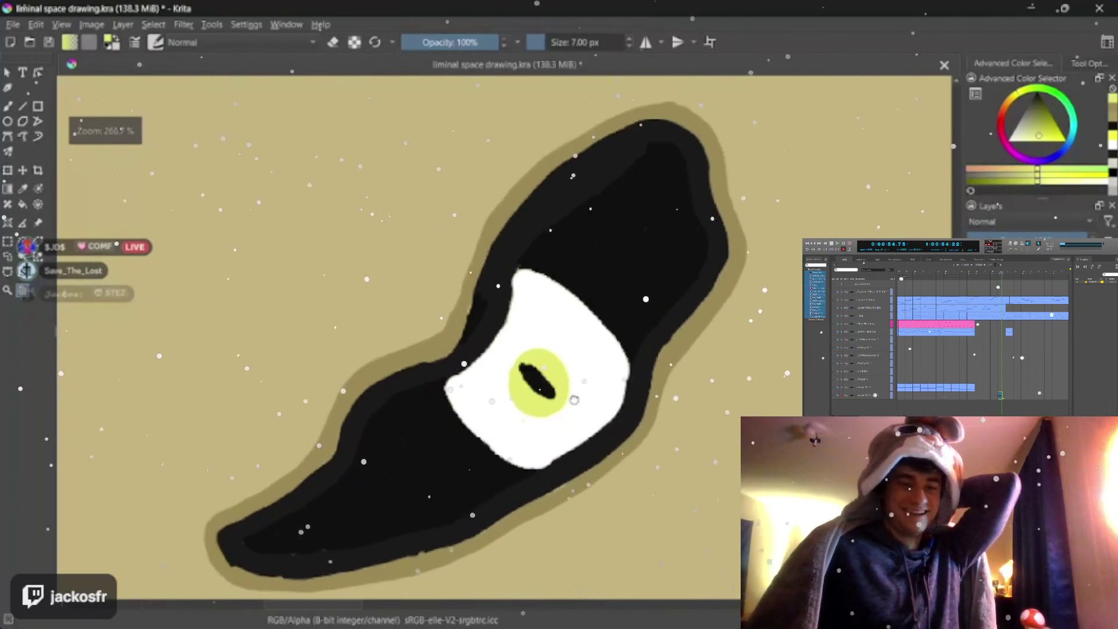
{"action": "key", "text": "plus"}
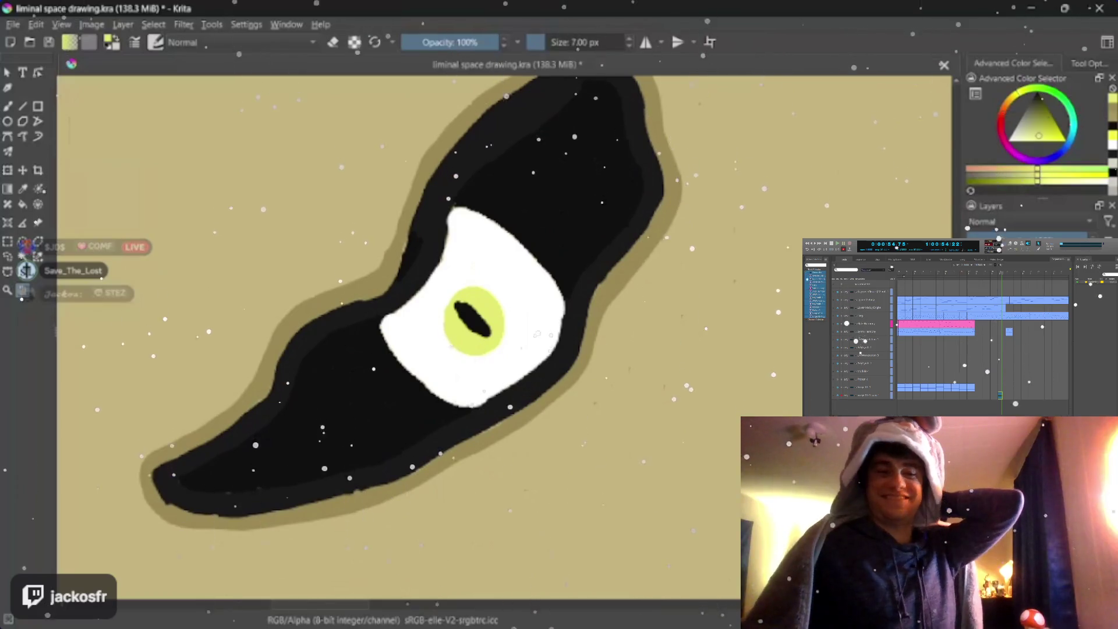
Step: Pick a slightly darkened saturated red and keep the brush at 1 px for the veins
{"action": "left_click", "coordinate": [976, 168]}
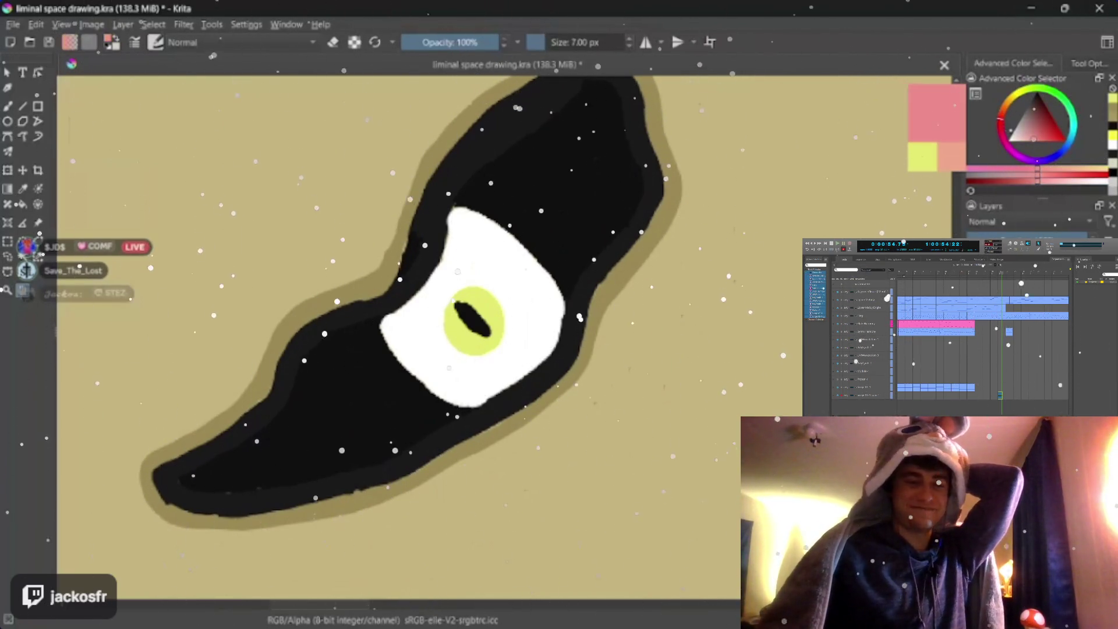
{"action": "left_click", "coordinate": [1002, 178]}
{"action": "left_click", "coordinate": [990, 180]}
{"action": "left_click", "coordinate": [1034, 173]}
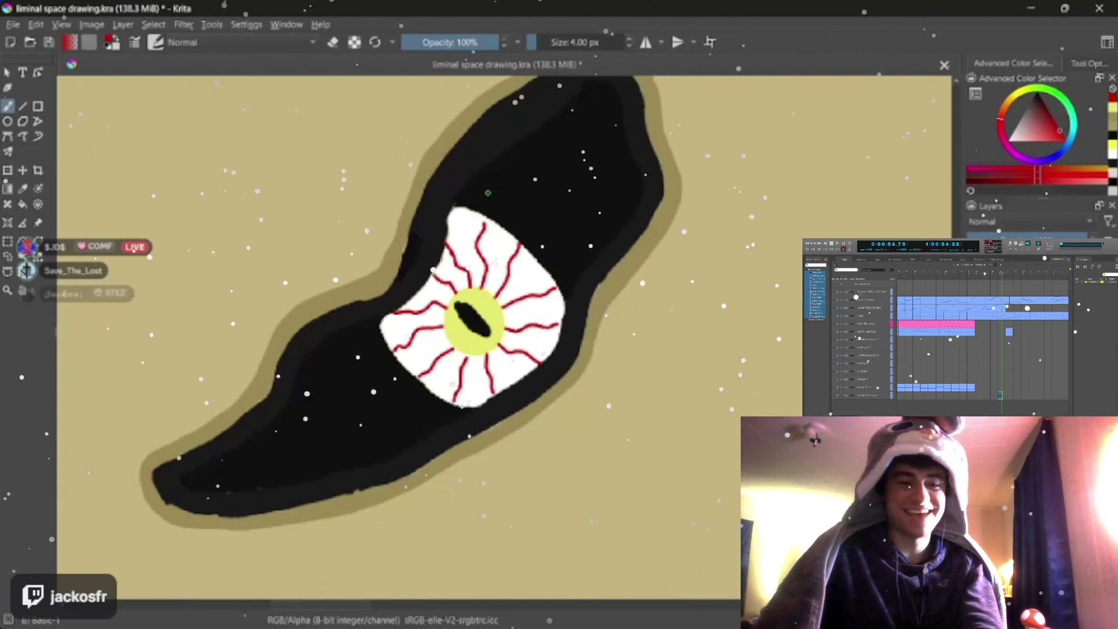
{"action": "right_click", "coordinate": [485, 224]}
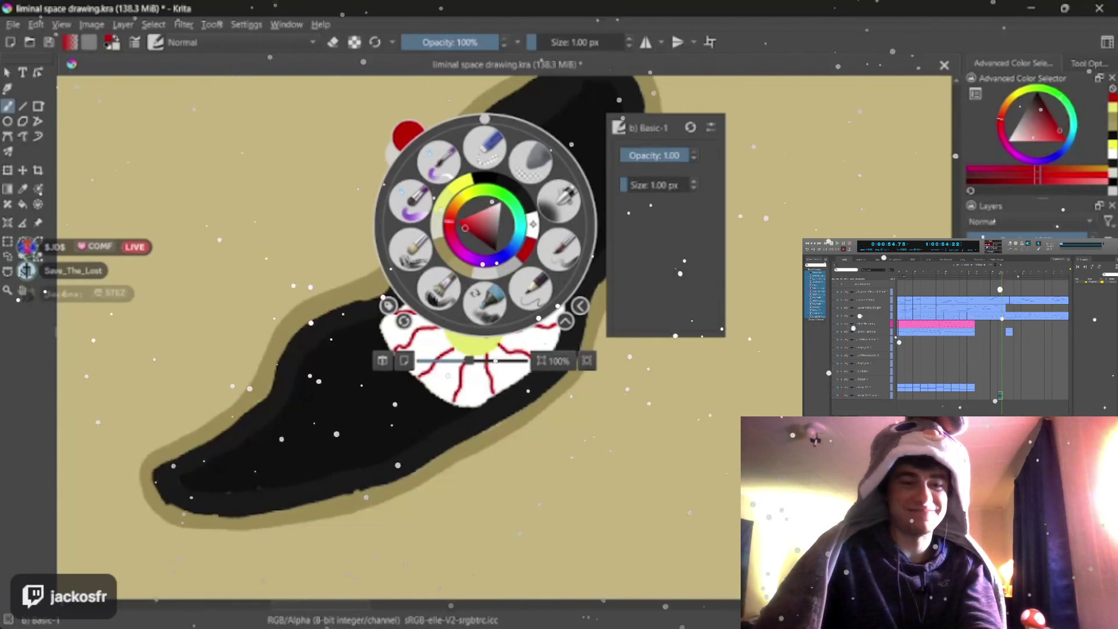
{"action": "key", "text": "Escape"}
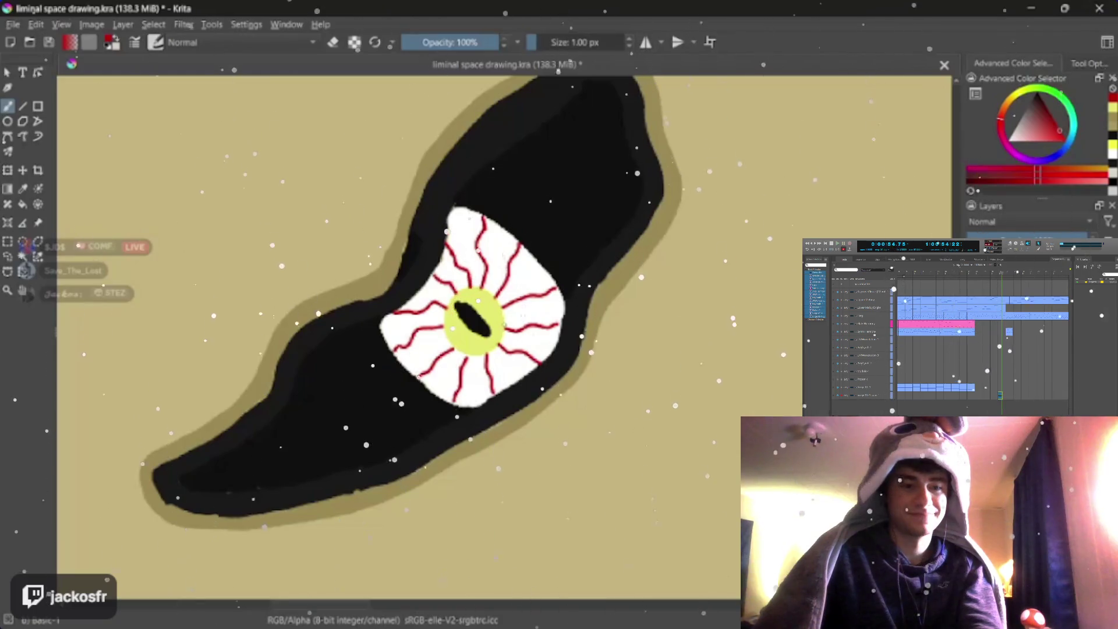
{"action": "key", "text": "bracketleft"}
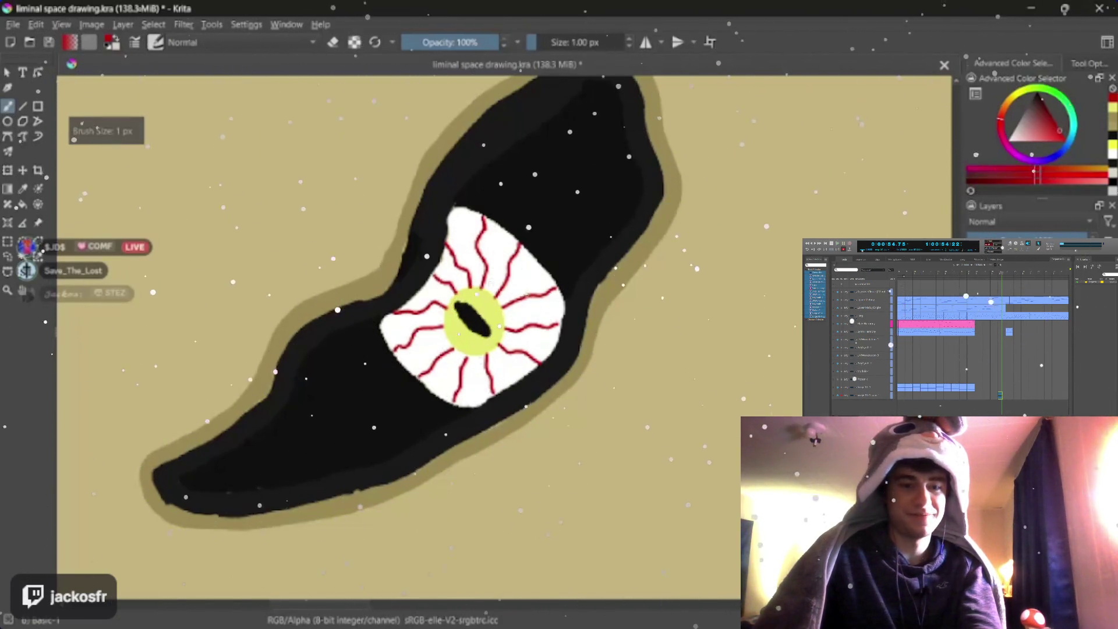
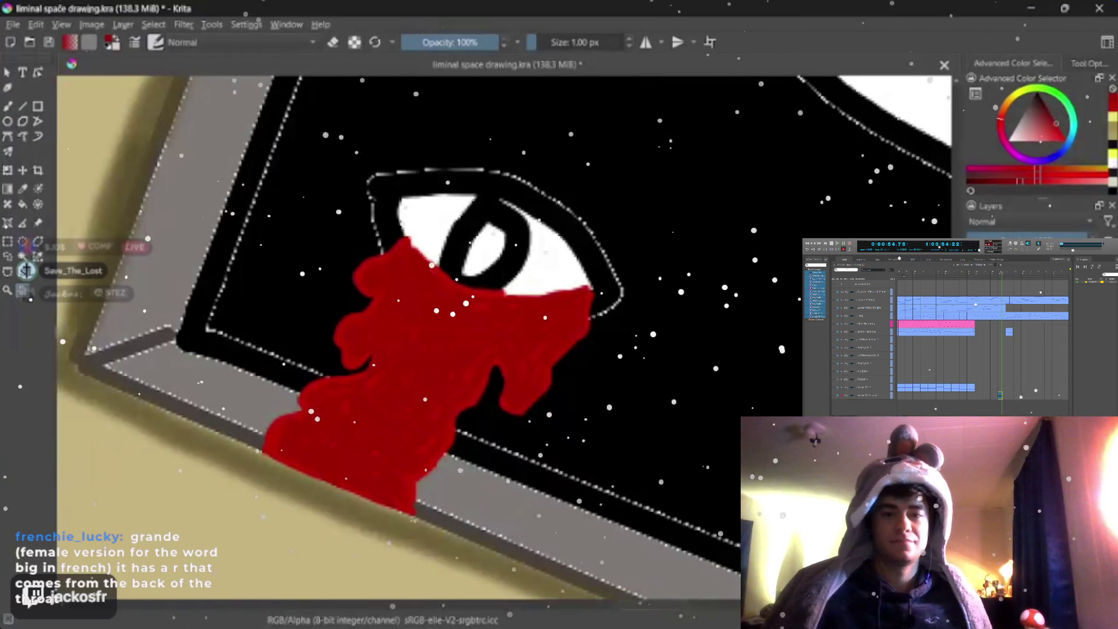
Step: Zoom and pan around the hallway to frame the door's right edge close up
{"action": "scroll", "coordinate": [408, 291], "scroll_direction": "down", "scroll_amount": 5}
{"action": "scroll", "coordinate": [408, 291], "scroll_direction": "up", "scroll_amount": 3}
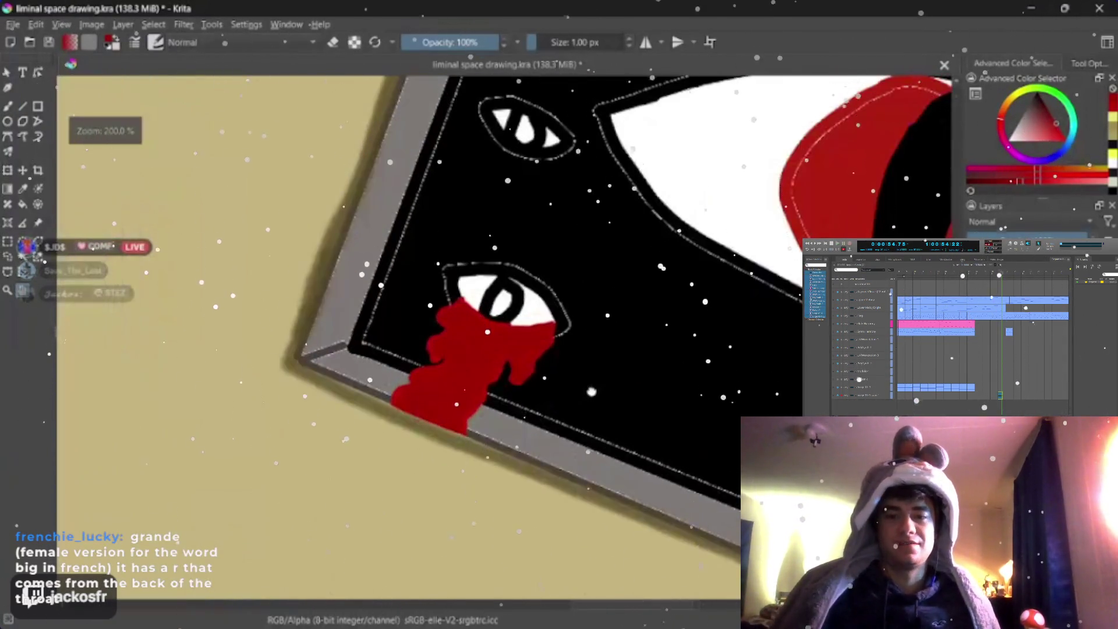
{"action": "scroll", "coordinate": [466, 291], "scroll_direction": "up", "scroll_amount": 2}
{"action": "scroll", "coordinate": [466, 292], "scroll_direction": "down", "scroll_amount": 2}
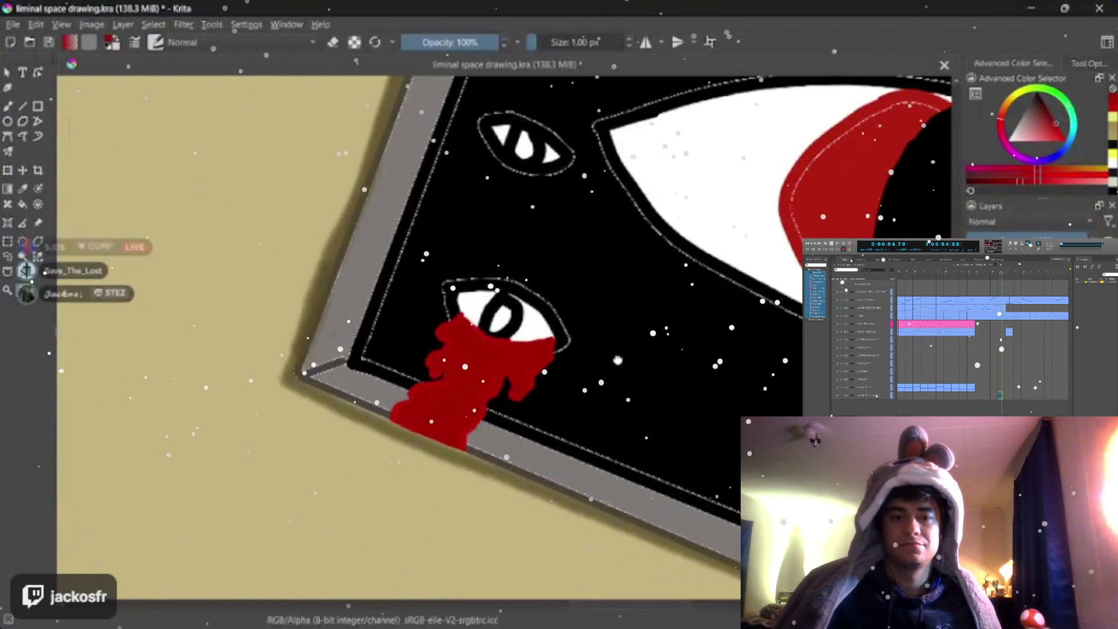
{"action": "scroll", "coordinate": [663, 447], "scroll_direction": "up", "scroll_amount": 1}
{"action": "scroll", "coordinate": [663, 447], "scroll_direction": "up", "scroll_amount": 1}
{"action": "scroll", "coordinate": [664, 447], "scroll_direction": "up", "scroll_amount": 1}
{"action": "scroll", "coordinate": [663, 447], "scroll_direction": "down", "scroll_amount": 6}
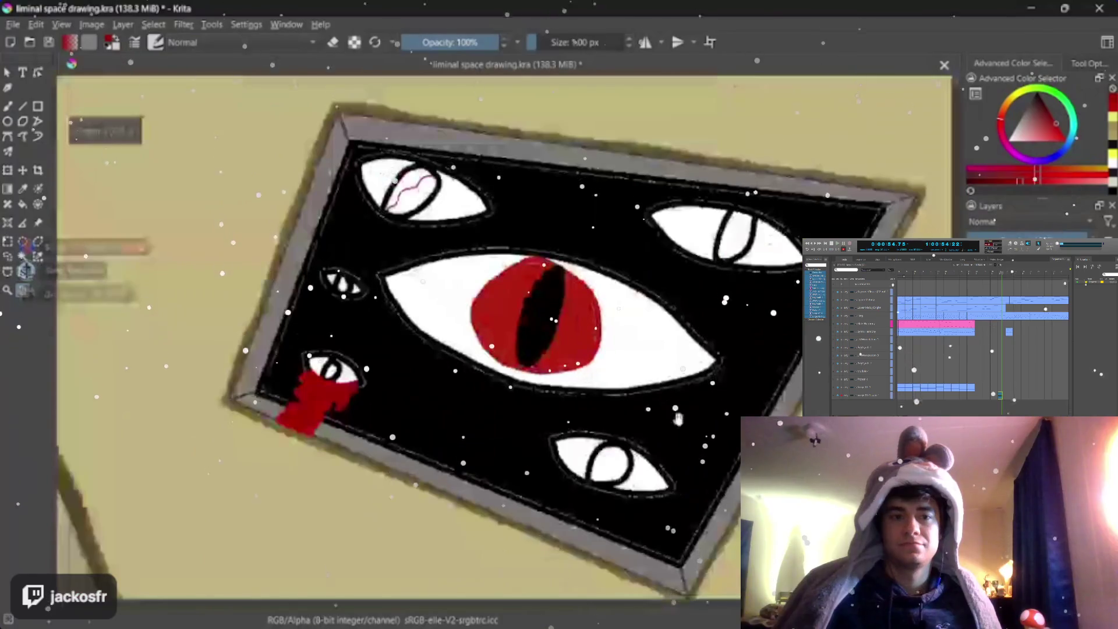
{"action": "scroll", "coordinate": [663, 447], "scroll_direction": "up", "scroll_amount": 1}
{"action": "scroll", "coordinate": [663, 448], "scroll_direction": "down", "scroll_amount": 1}
{"action": "mouse_move", "coordinate": [75, 411]}
{"action": "left_mouse_down"}
{"action": "mouse_move", "coordinate": [352, 397]}
{"action": "mouse_move", "coordinate": [654, 353]}
{"action": "mouse_move", "coordinate": [539, 360]}
{"action": "left_mouse_up"}
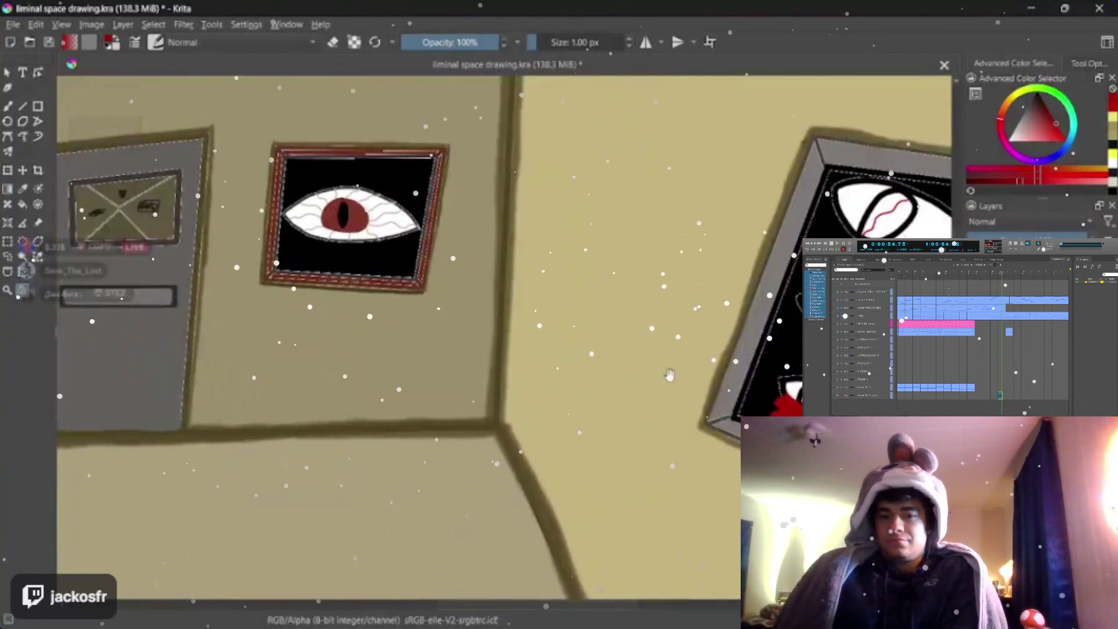
{"action": "left_click_drag", "start_coordinate": [476, 427], "coordinate": [680, 374]}
{"action": "scroll", "coordinate": [679, 374], "scroll_direction": "down", "scroll_amount": 1}
{"action": "scroll", "coordinate": [574, 389], "scroll_direction": "up", "scroll_amount": 2}
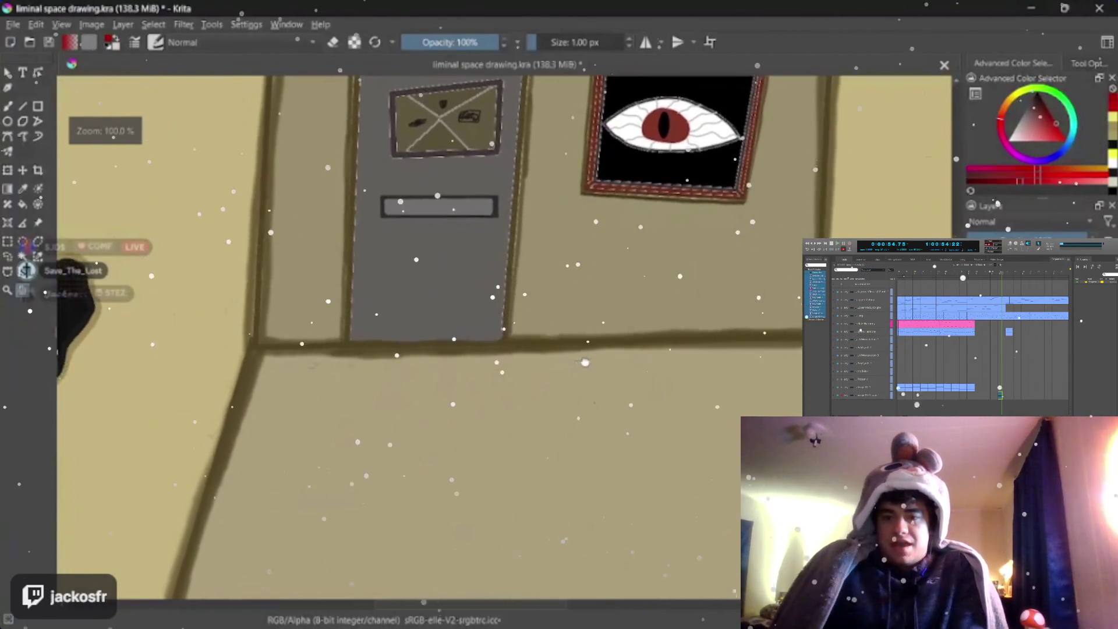
{"action": "scroll", "coordinate": [559, 402], "scroll_direction": "up", "scroll_amount": 1}
{"action": "scroll", "coordinate": [553, 408], "scroll_direction": "down", "scroll_amount": 1}
{"action": "scroll", "coordinate": [538, 428], "scroll_direction": "up", "scroll_amount": 3}
{"action": "left_click_drag", "start_coordinate": [537, 428], "coordinate": [465, 618]}
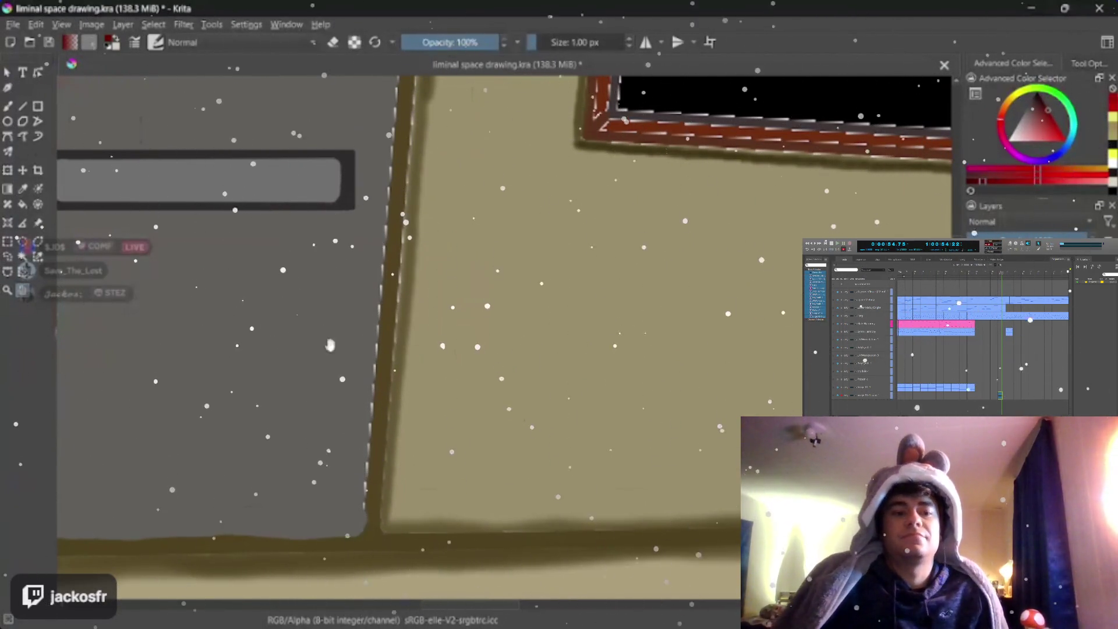
{"action": "left_click_drag", "start_coordinate": [329, 345], "coordinate": [368, 317]}
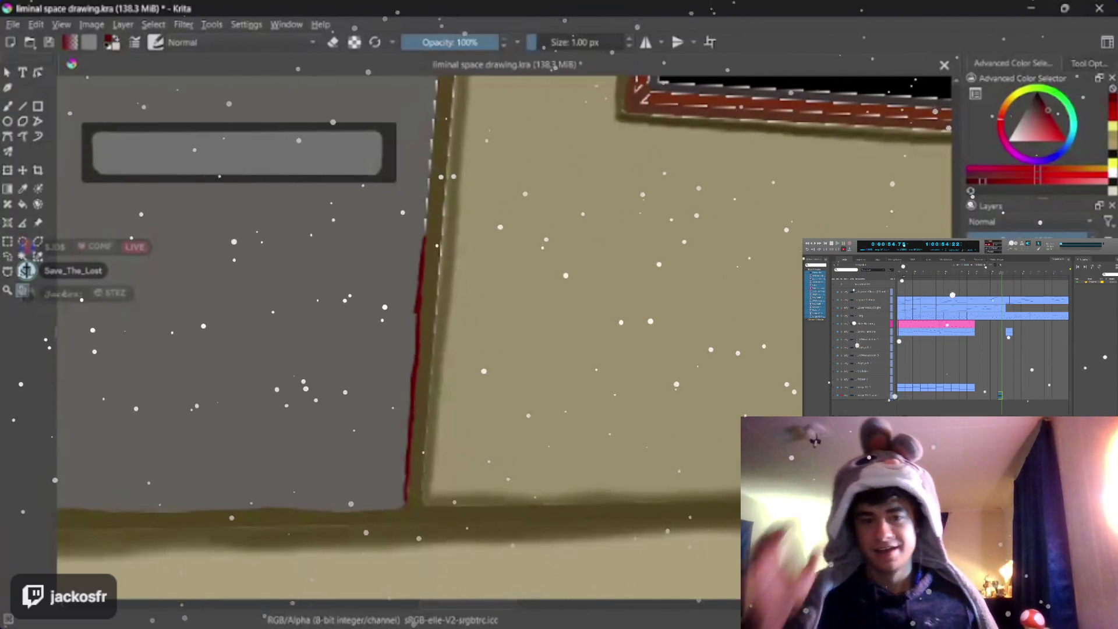
Step: Paint a thin red streak up along the door's right frame edge
{"action": "scroll", "coordinate": [402, 338], "scroll_direction": "up", "scroll_amount": 5}
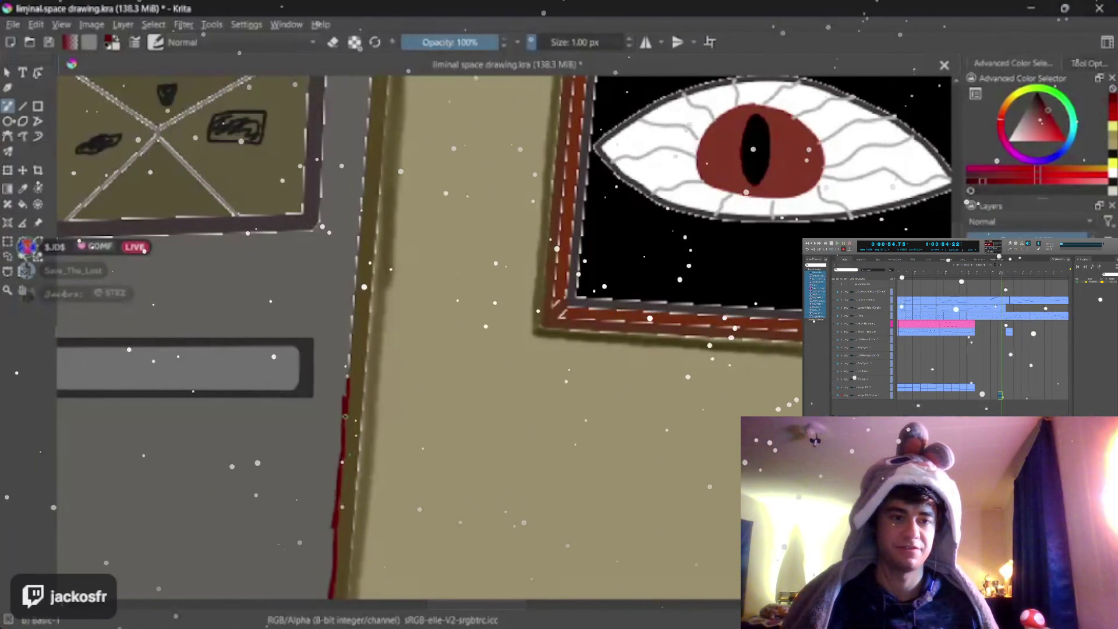
{"action": "left_click_drag", "start_coordinate": [354, 301], "coordinate": [366, 164]}
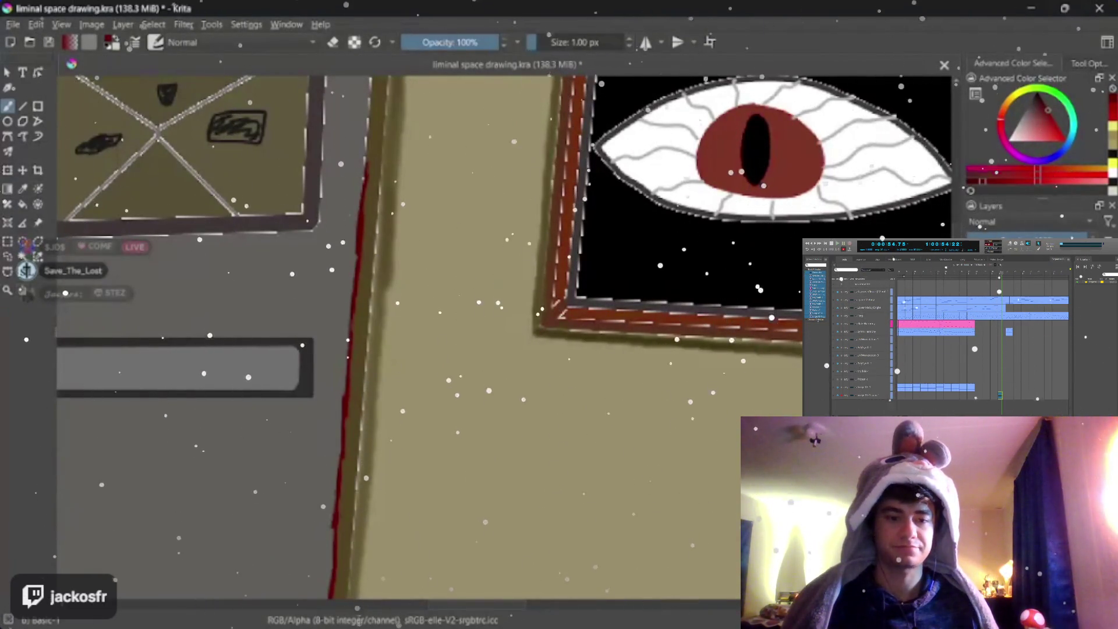
{"action": "scroll", "coordinate": [501, 338], "scroll_direction": "up", "scroll_amount": 5}
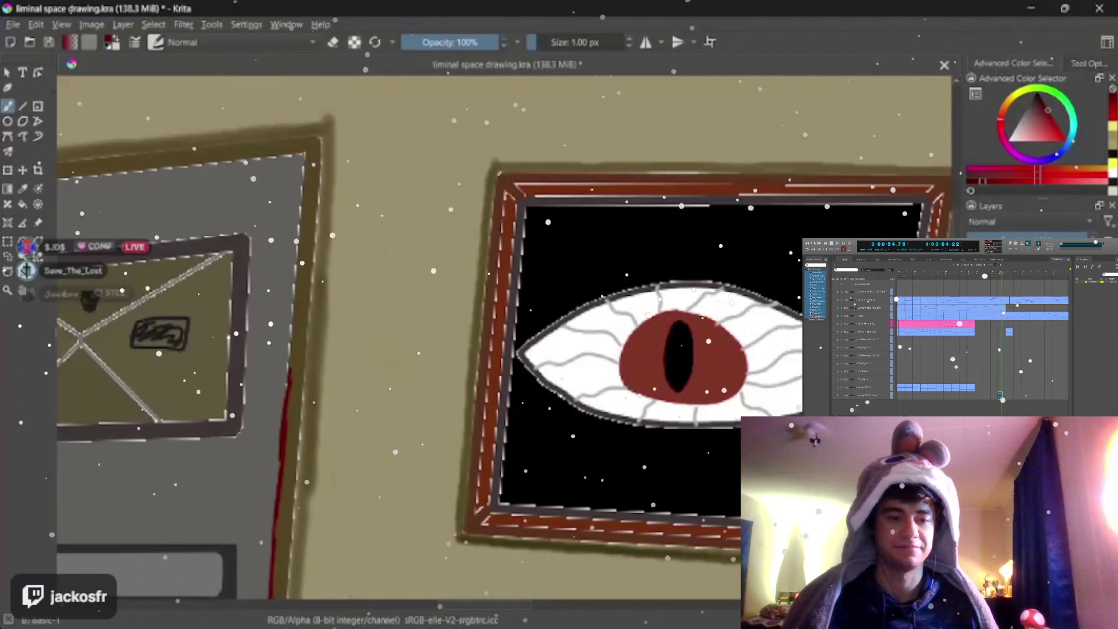
{"action": "left_click_drag", "start_coordinate": [289, 373], "coordinate": [291, 323]}
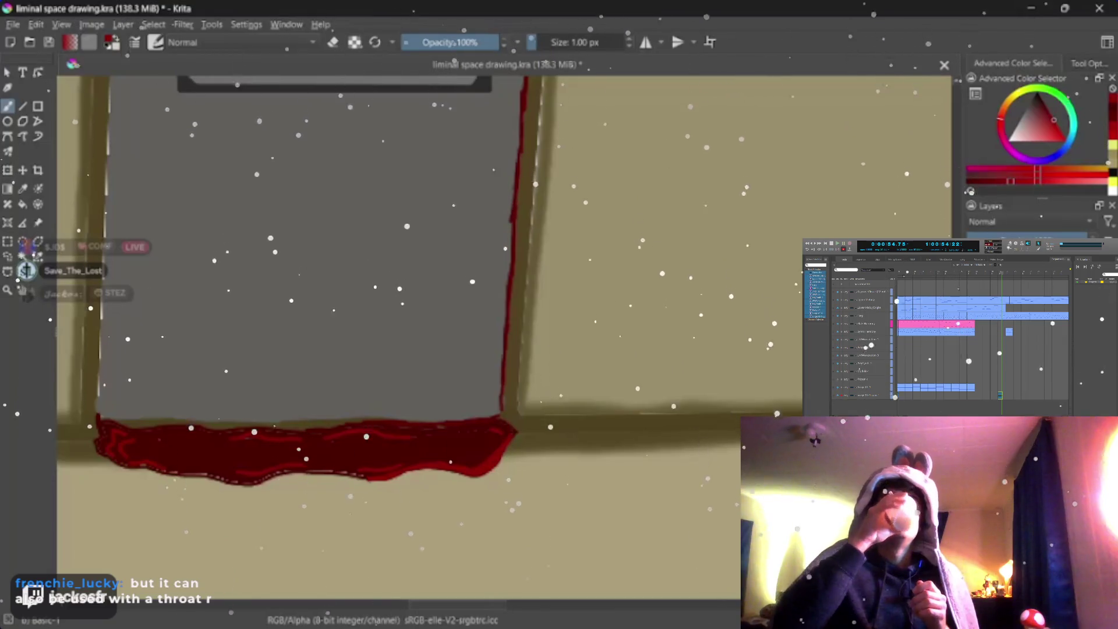
Step: Fit the whole hallway drawing in view
{"action": "key", "text": "1"}
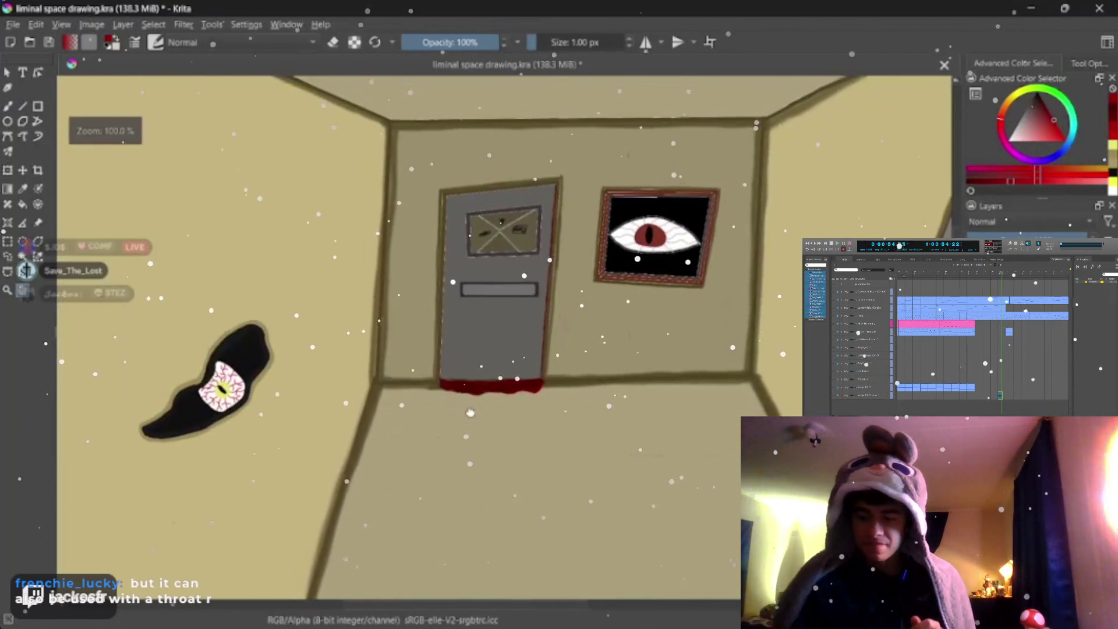
Step: Frame the door and painting, then sample the darker blood red at the door's base
{"action": "scroll", "coordinate": [475, 415], "scroll_direction": "down", "scroll_amount": 1}
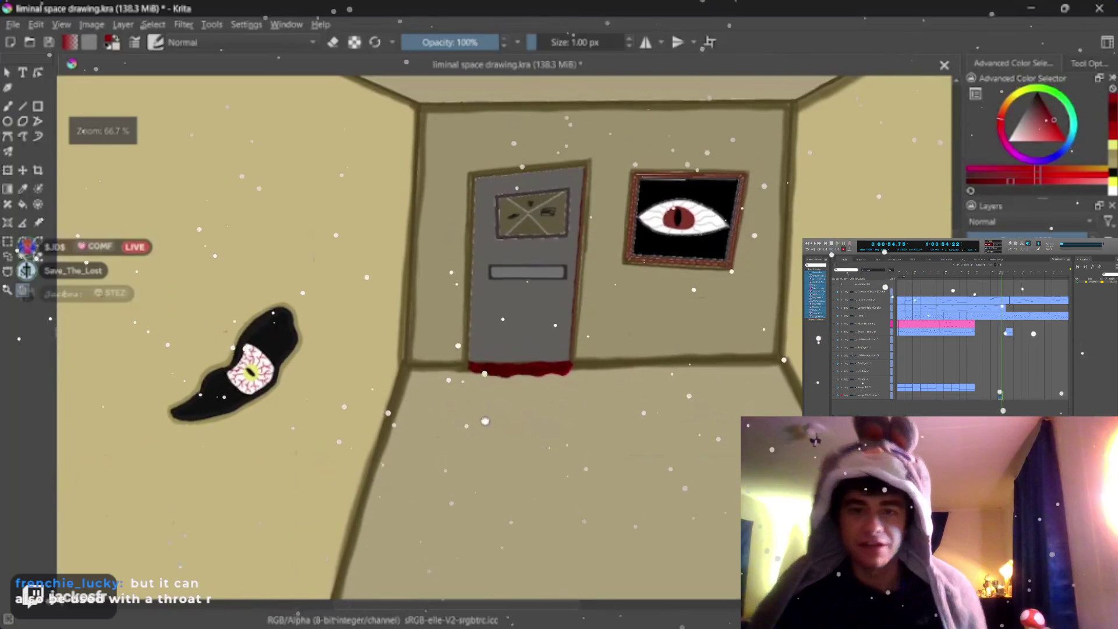
{"action": "scroll", "coordinate": [485, 420], "scroll_direction": "up", "scroll_amount": 1}
{"action": "scroll", "coordinate": [485, 420], "scroll_direction": "down", "scroll_amount": 1}
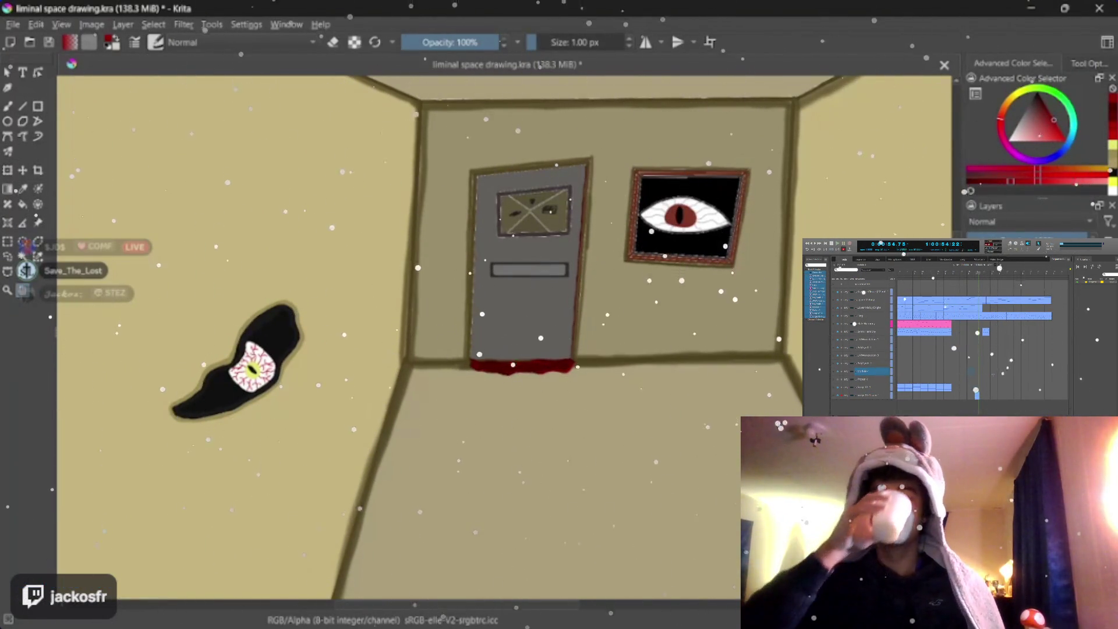
{"action": "scroll", "coordinate": [650, 379], "scroll_direction": "down", "scroll_amount": 2}
{"action": "scroll", "coordinate": [629, 396], "scroll_direction": "up", "scroll_amount": 3}
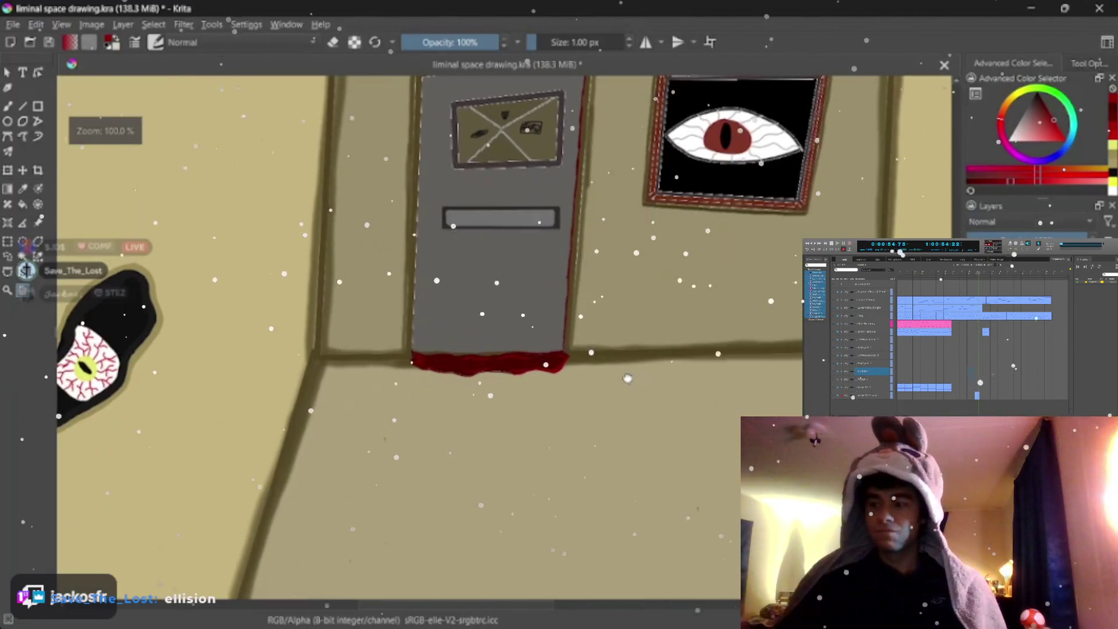
{"action": "left_click_drag", "start_coordinate": [624, 400], "coordinate": [604, 427]}
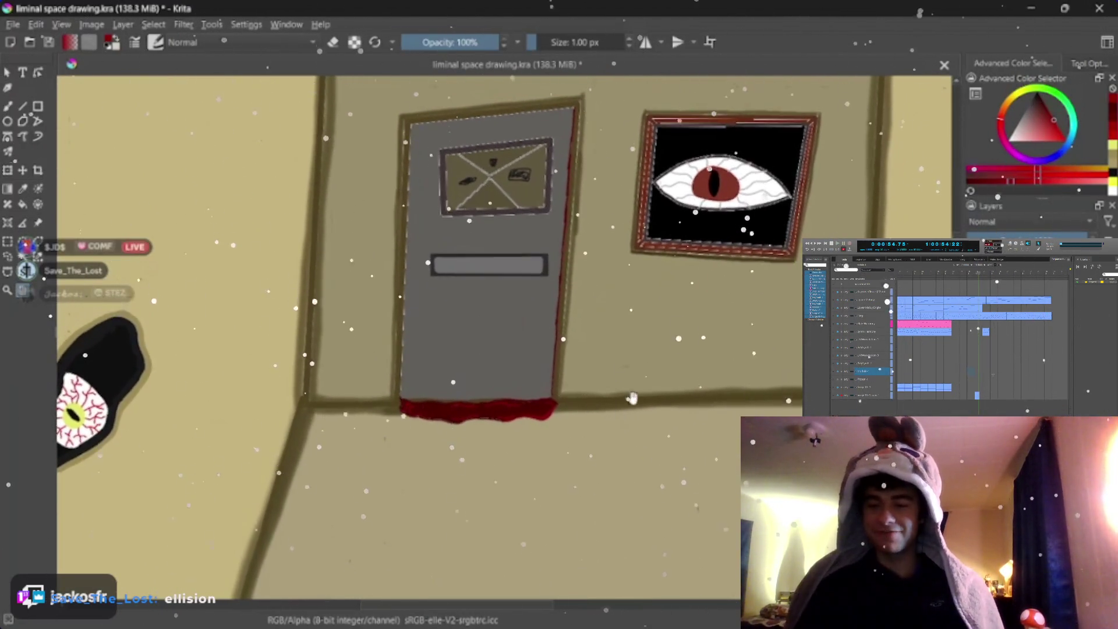
{"action": "scroll", "coordinate": [402, 303], "scroll_direction": "up", "scroll_amount": 2}
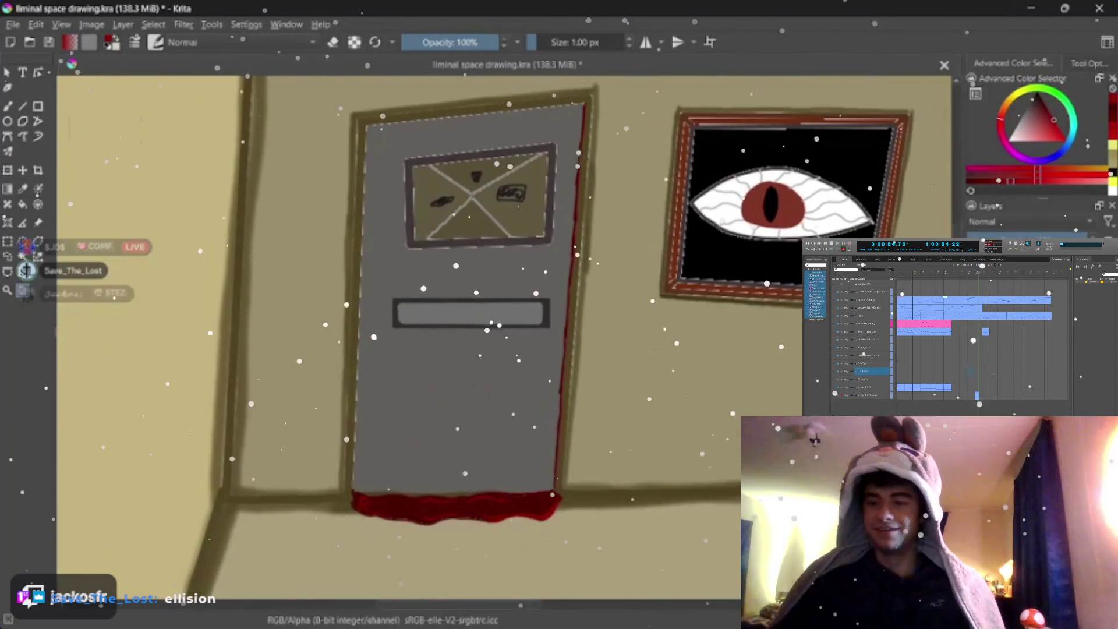
{"action": "left_click", "coordinate": [513, 505]}
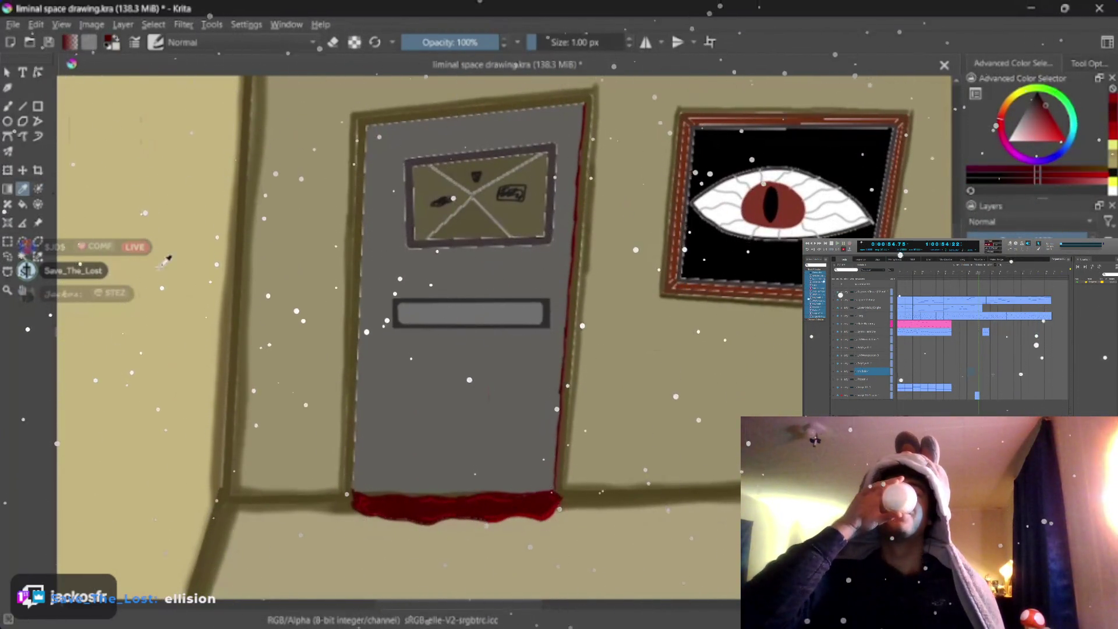
{"action": "scroll", "coordinate": [408, 303], "scroll_direction": "up", "scroll_amount": 2}
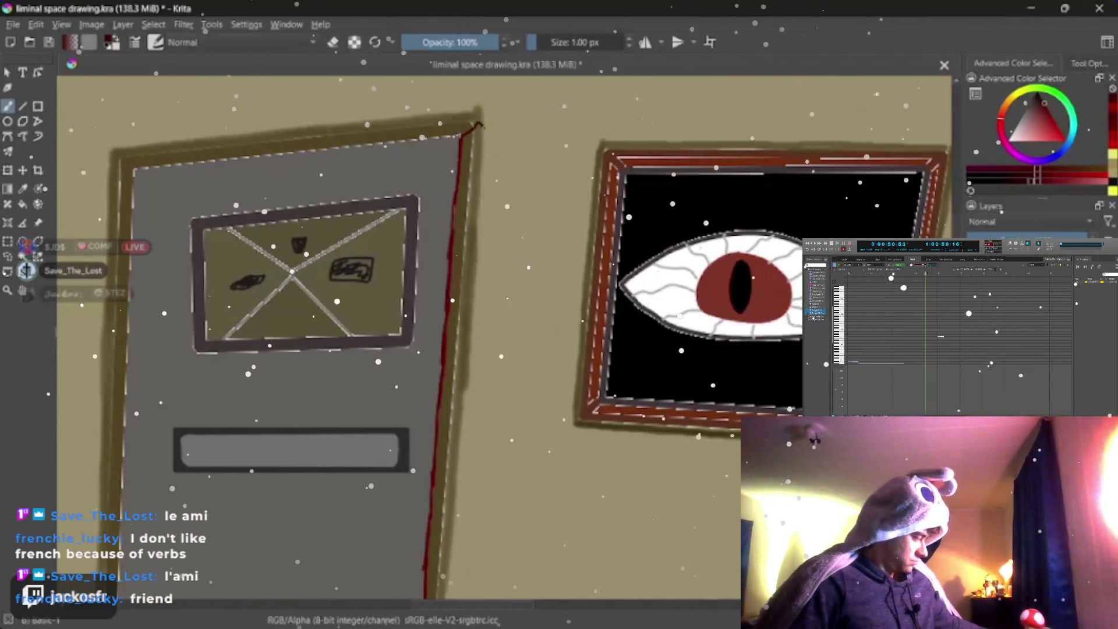
{"action": "left_click_drag", "start_coordinate": [496, 150], "coordinate": [494, 198]}
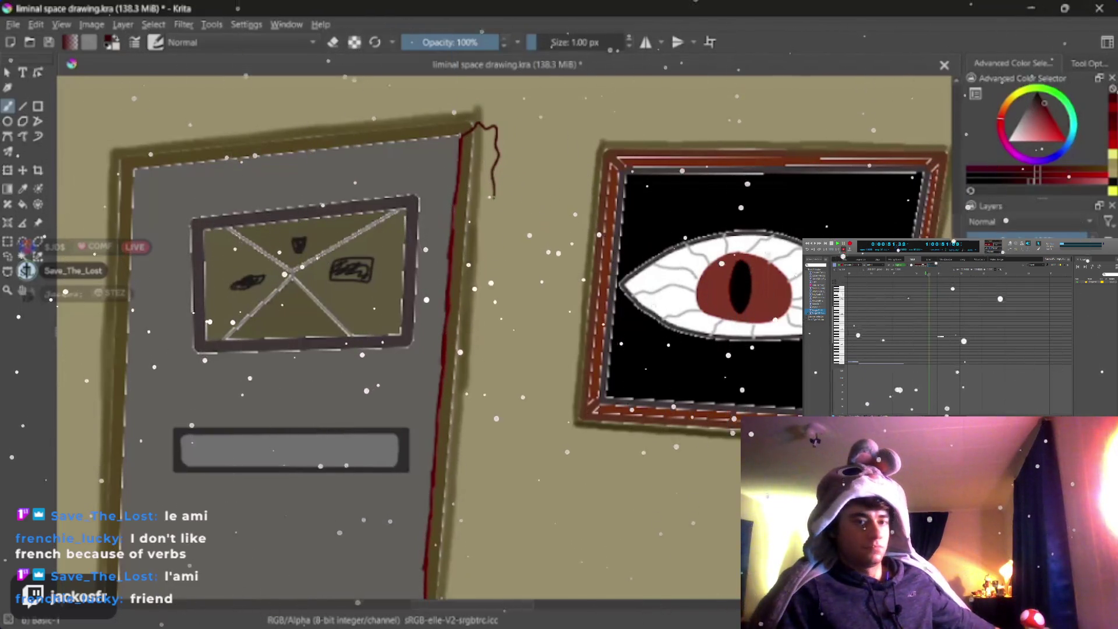
{"action": "left_click_drag", "start_coordinate": [488, 290], "coordinate": [494, 357]}
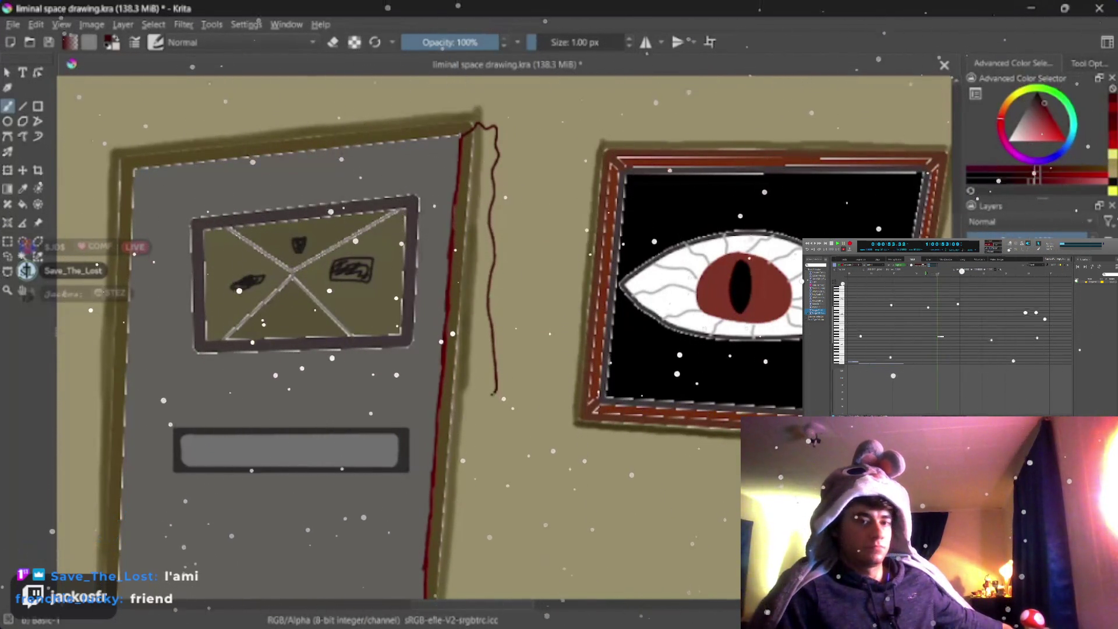
{"action": "left_click_drag", "start_coordinate": [479, 431], "coordinate": [472, 482]}
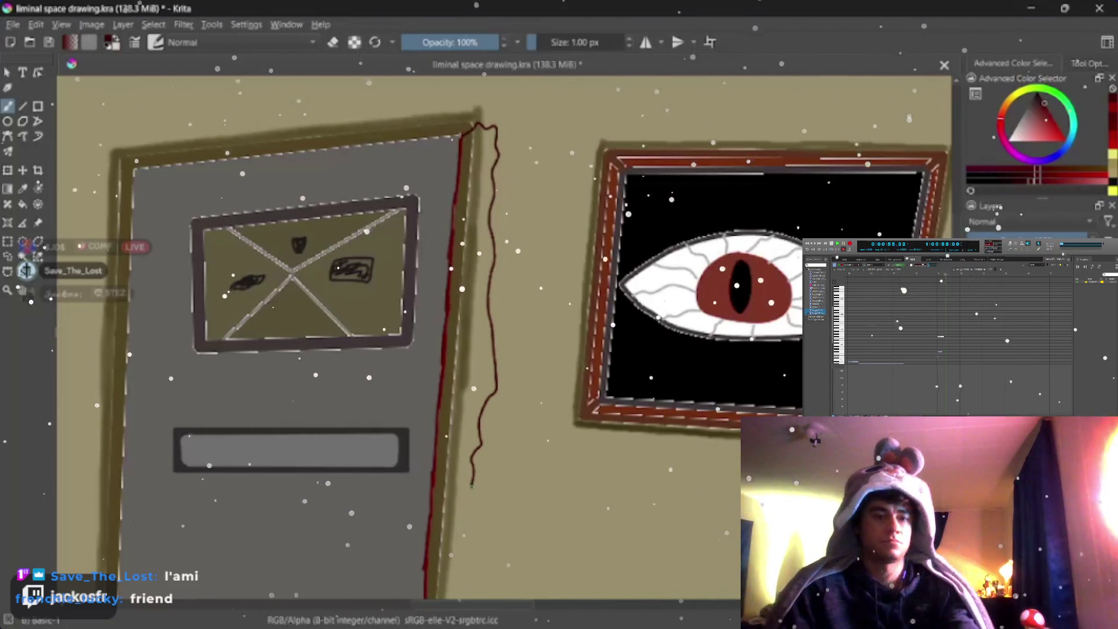
{"action": "key", "text": "ctrl+z"}
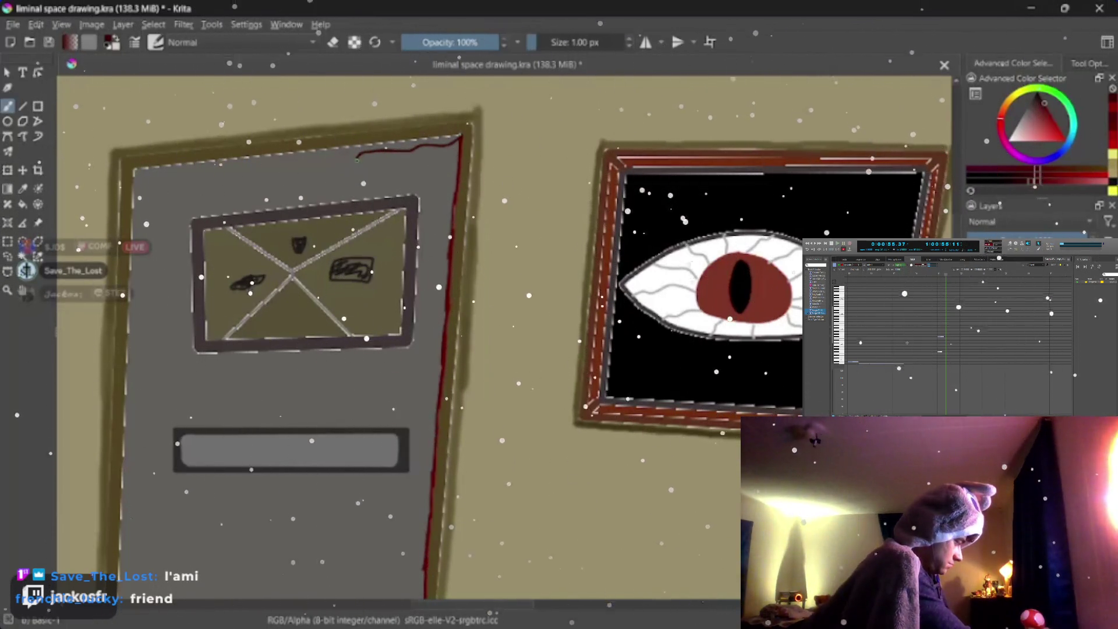
{"action": "left_click_drag", "start_coordinate": [409, 150], "coordinate": [357, 168]}
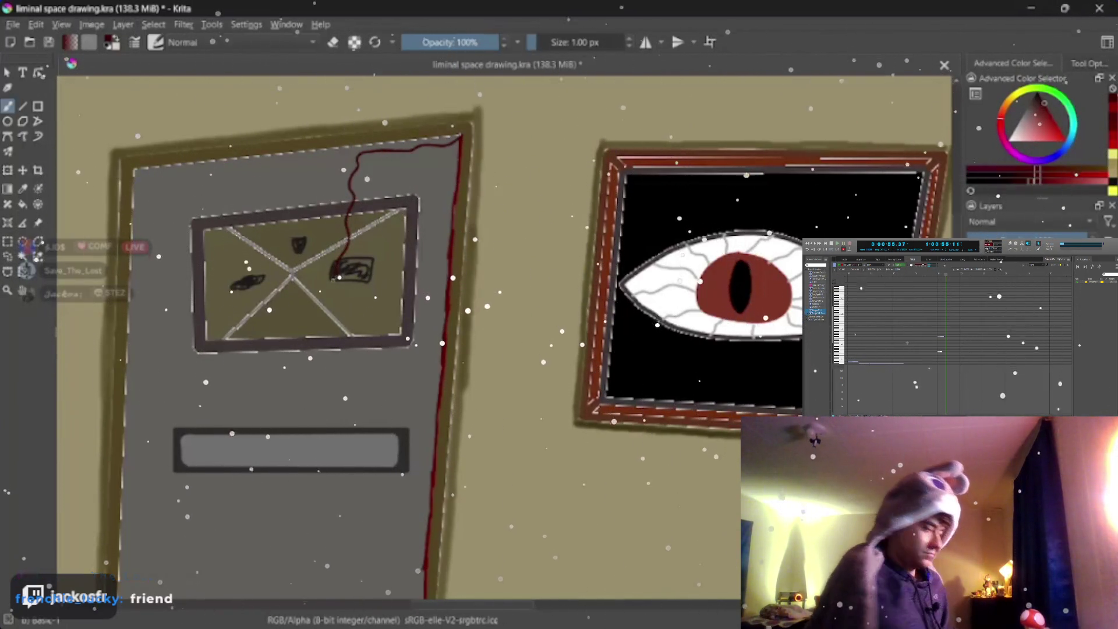
{"action": "mouse_move", "coordinate": [348, 239]}
{"action": "left_mouse_down"}
{"action": "mouse_move", "coordinate": [318, 431]}
{"action": "mouse_move", "coordinate": [319, 541]}
{"action": "left_mouse_up"}
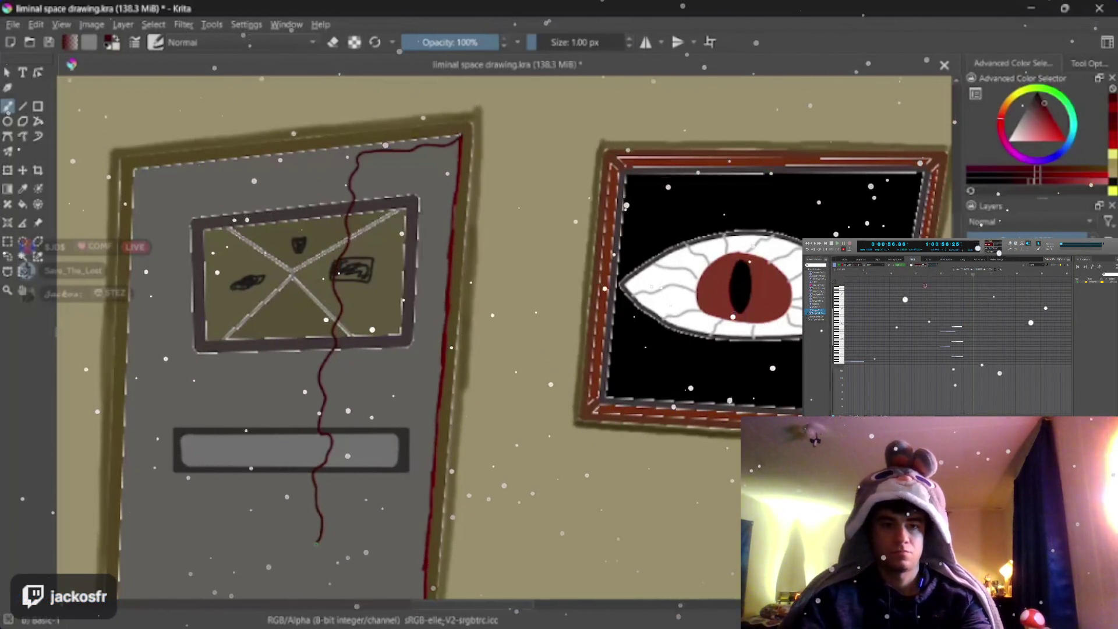
{"action": "key", "text": "ctrl+z"}
{"action": "left_click_drag", "start_coordinate": [295, 428], "coordinate": [323, 454]}
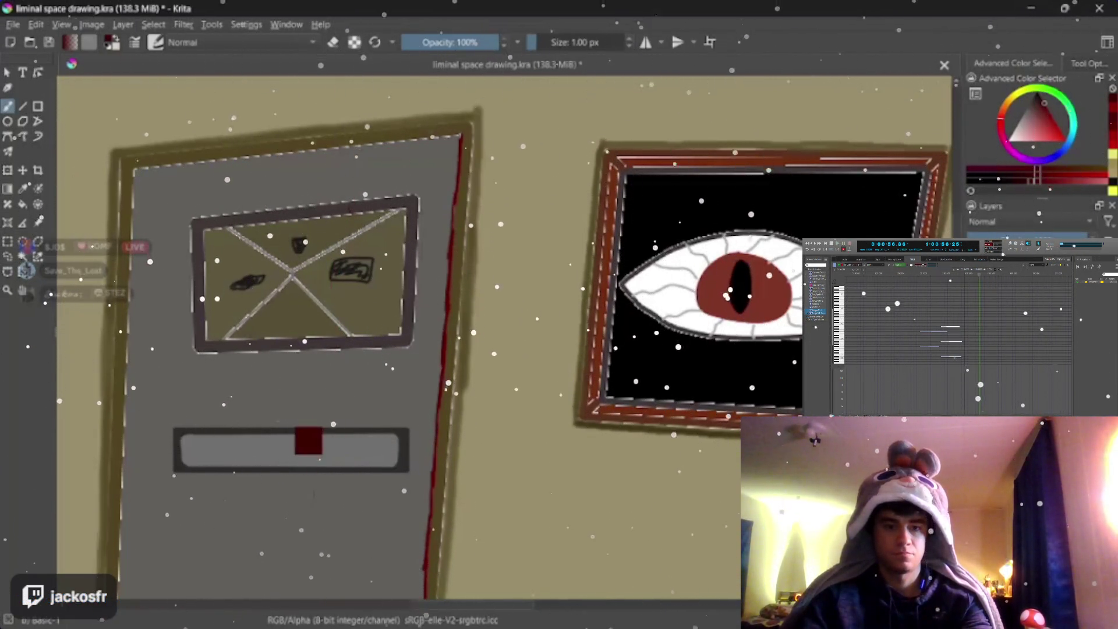
{"action": "key", "text": "ctrl+z"}
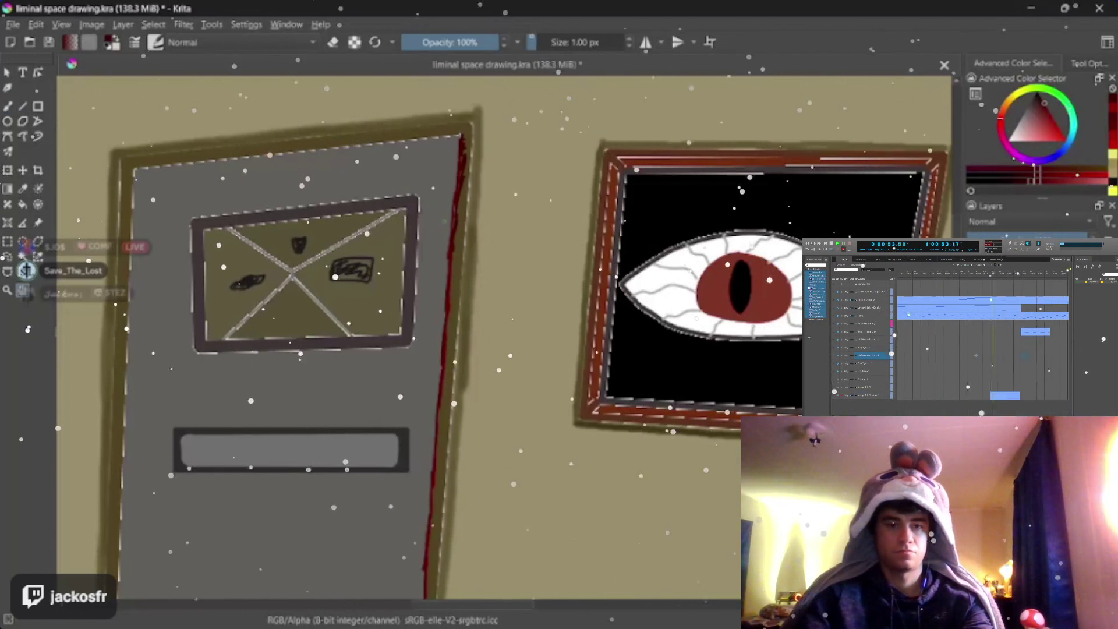
{"action": "left_click_drag", "start_coordinate": [466, 349], "coordinate": [280, 321]}
{"action": "key", "text": "b"}
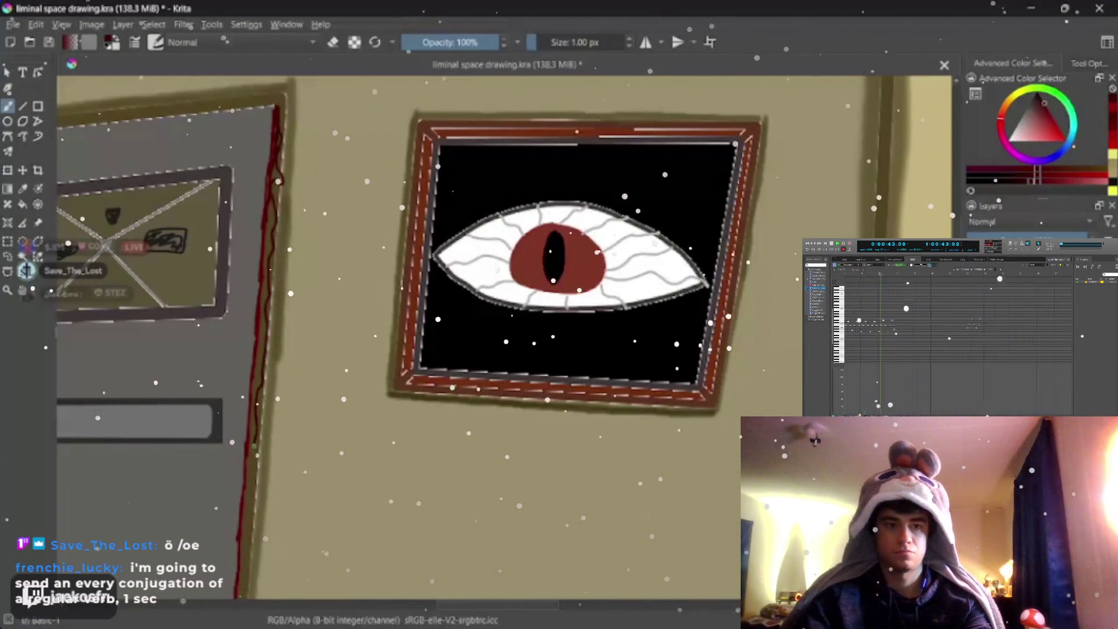
Step: Trace a dark line along the door's right edge and fill that strip red
{"action": "left_click_drag", "start_coordinate": [408, 407], "coordinate": [466, 192]}
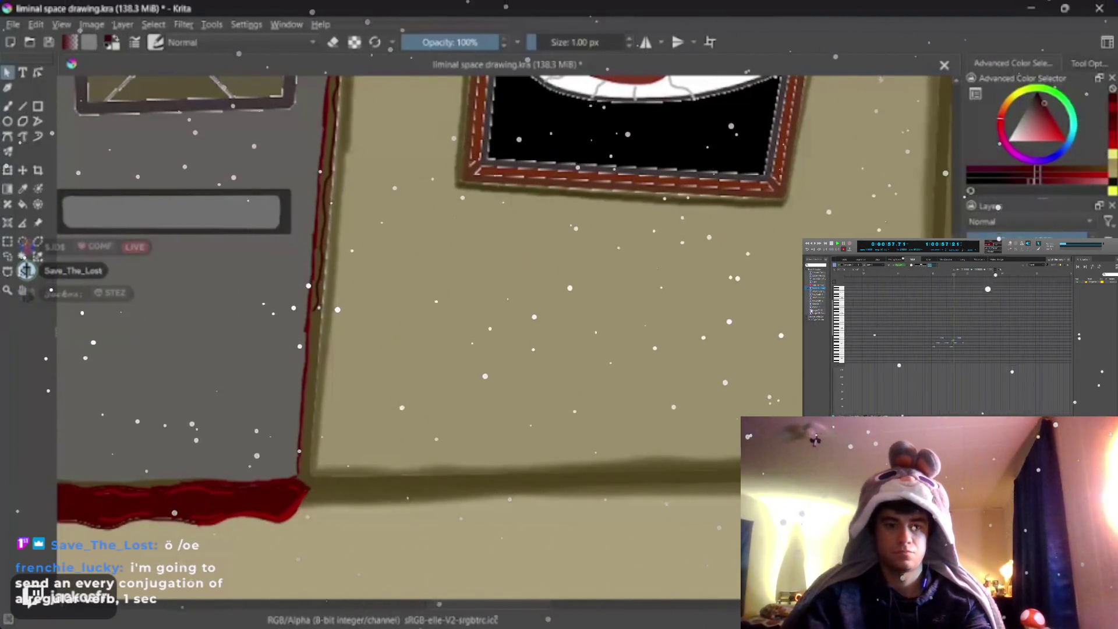
{"action": "left_click", "coordinate": [339, 152]}
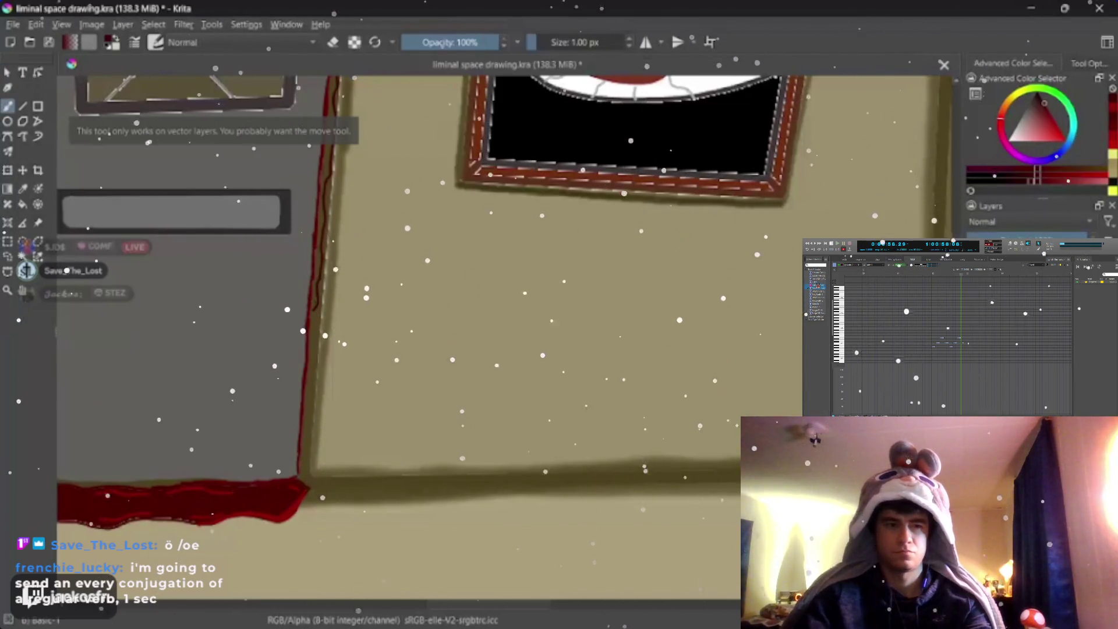
{"action": "key", "text": "b"}
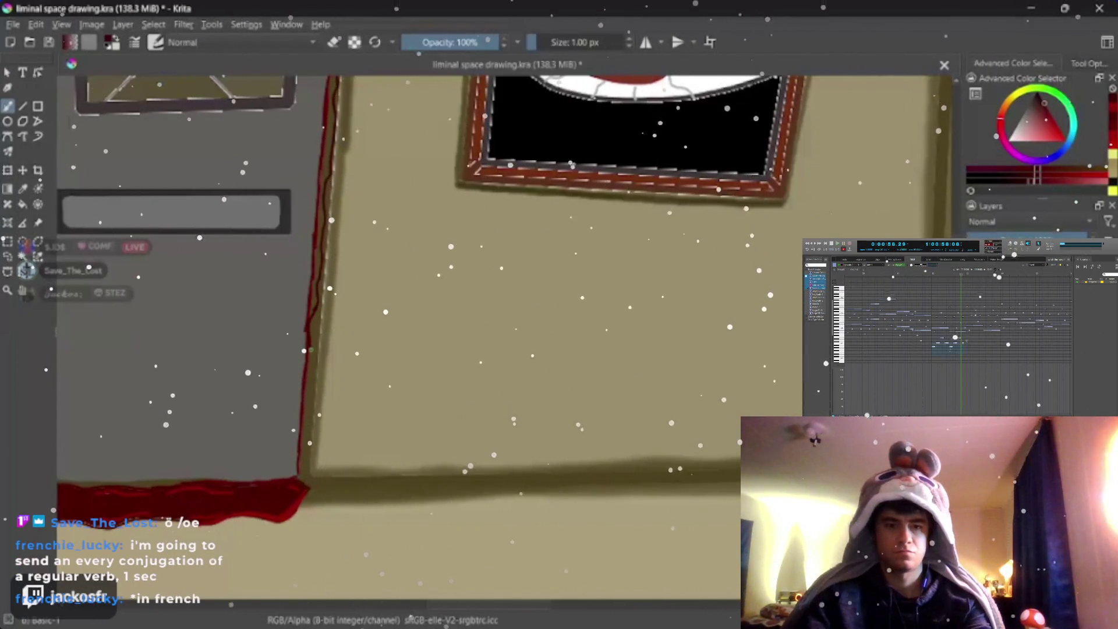
{"action": "left_click_drag", "start_coordinate": [309, 335], "coordinate": [299, 481]}
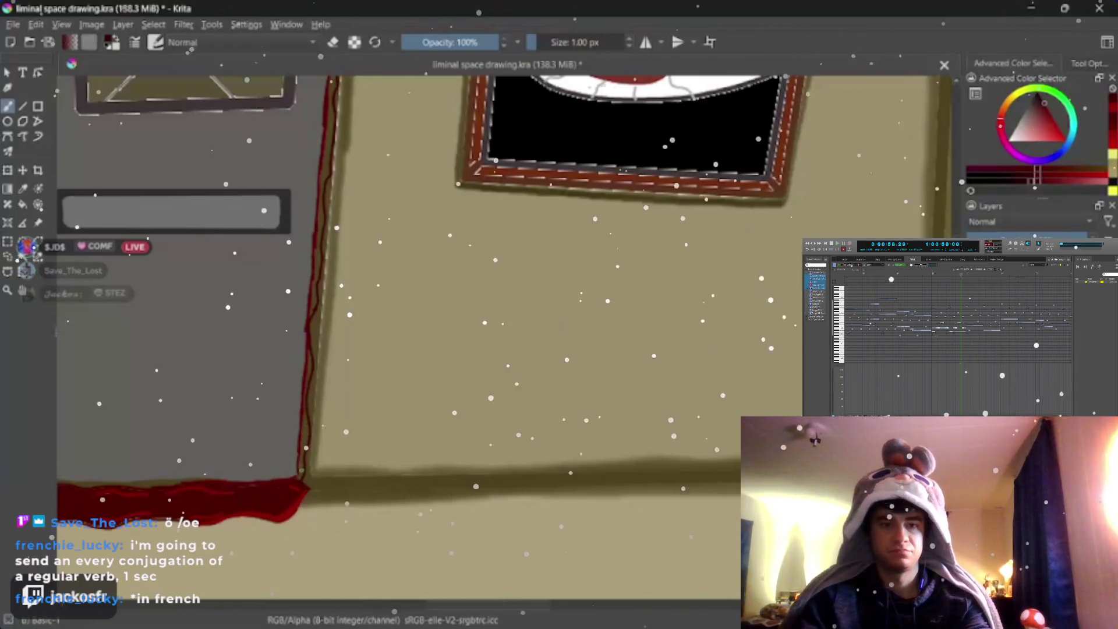
{"action": "left_click_drag", "start_coordinate": [302, 469], "coordinate": [305, 431]}
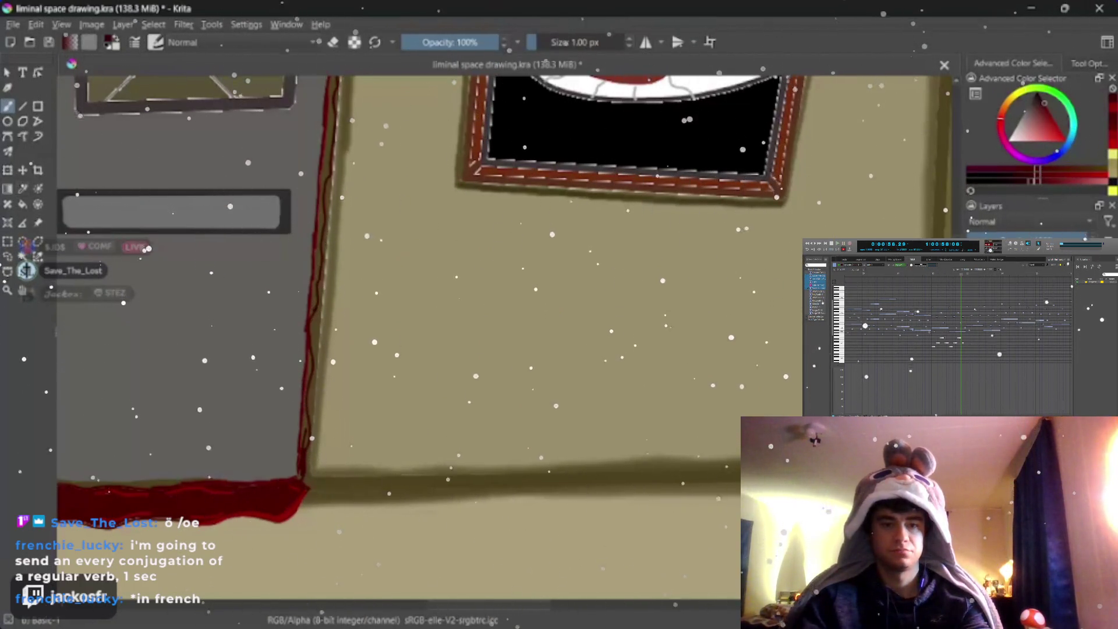
{"action": "key", "text": "f"}
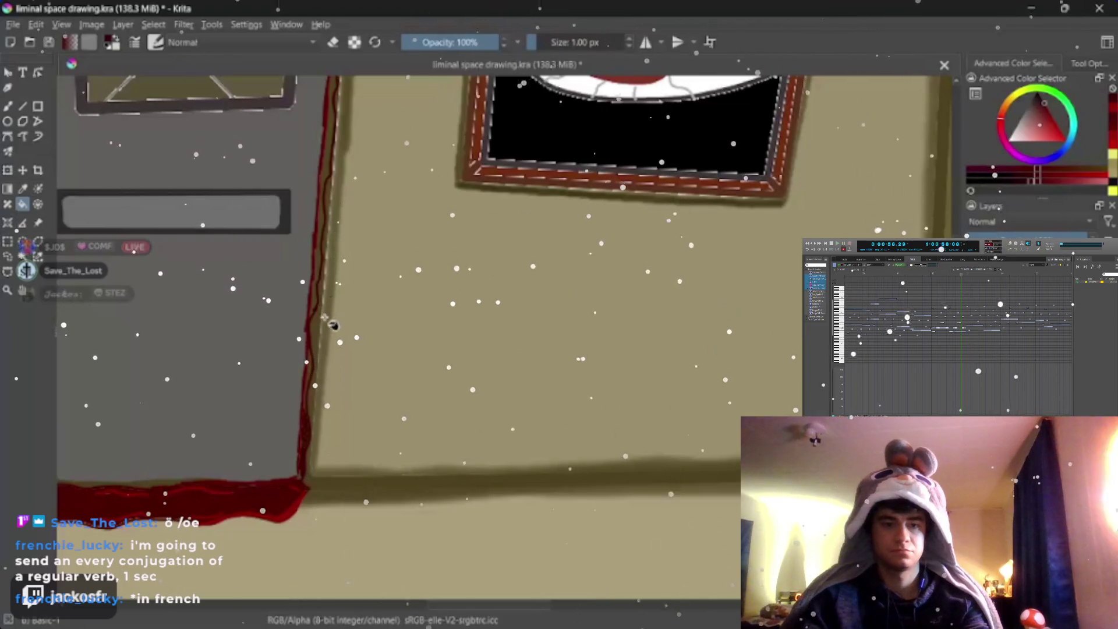
{"action": "left_click", "coordinate": [318, 262]}
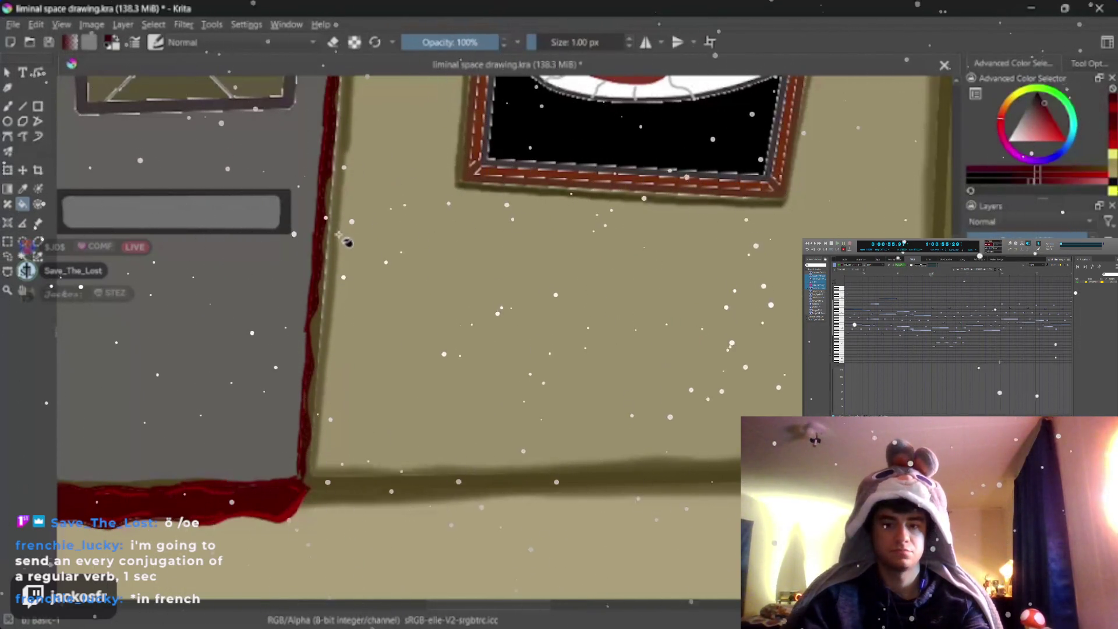
Step: Sample the dark red of the blood at the door's base
{"action": "scroll", "coordinate": [345, 357], "scroll_direction": "down", "scroll_amount": 3}
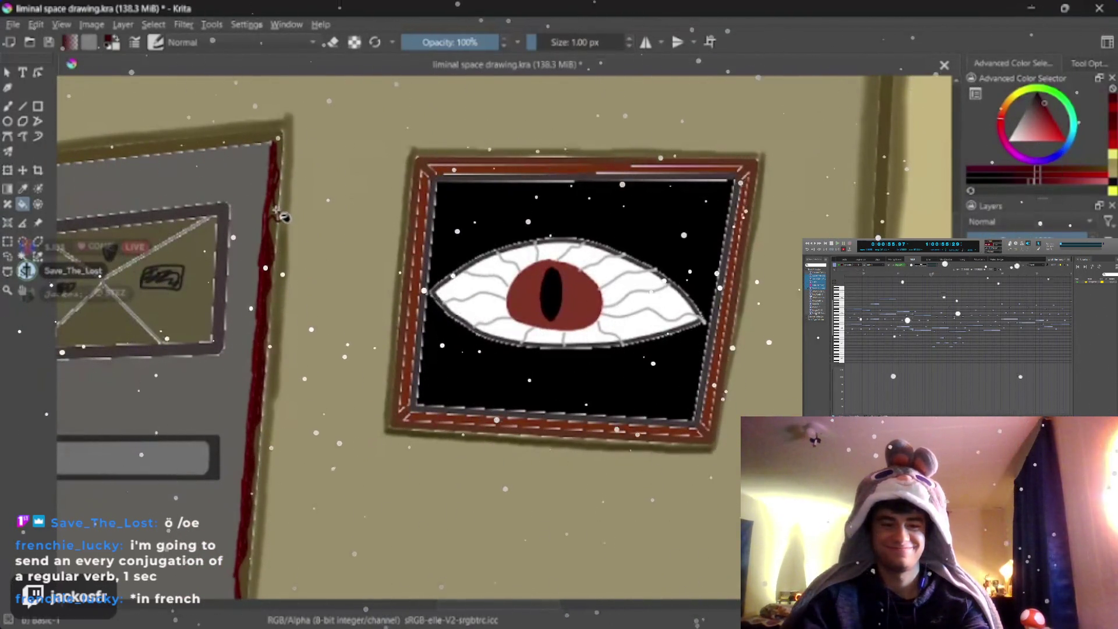
{"action": "left_click", "coordinate": [7, 106]}
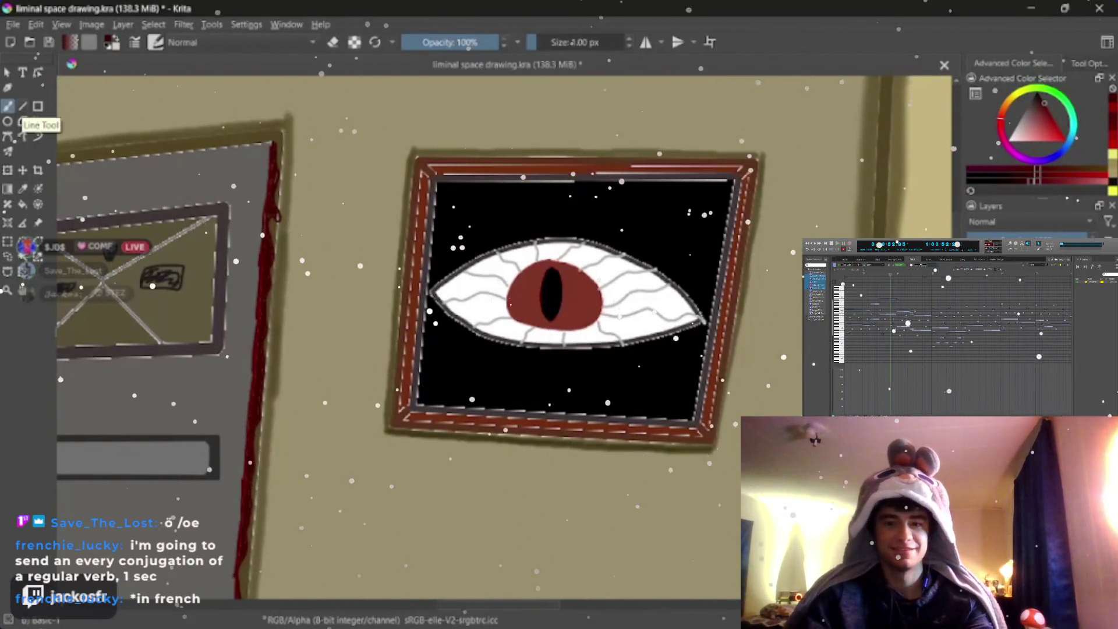
{"action": "left_click_drag", "start_coordinate": [198, 331], "coordinate": [245, 146]}
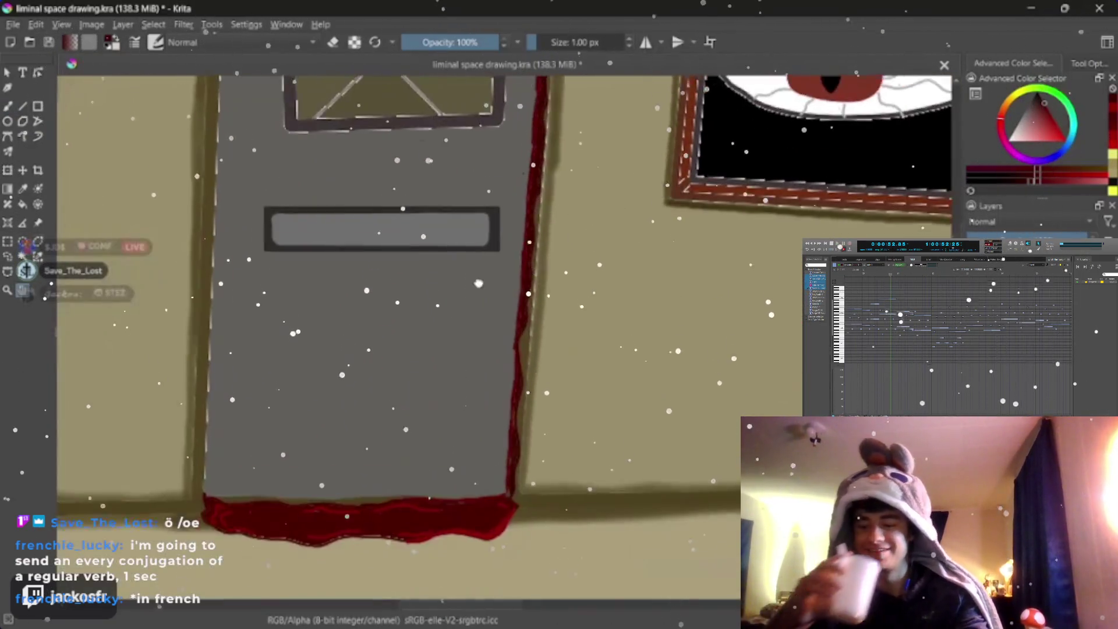
{"action": "key", "text": "p"}
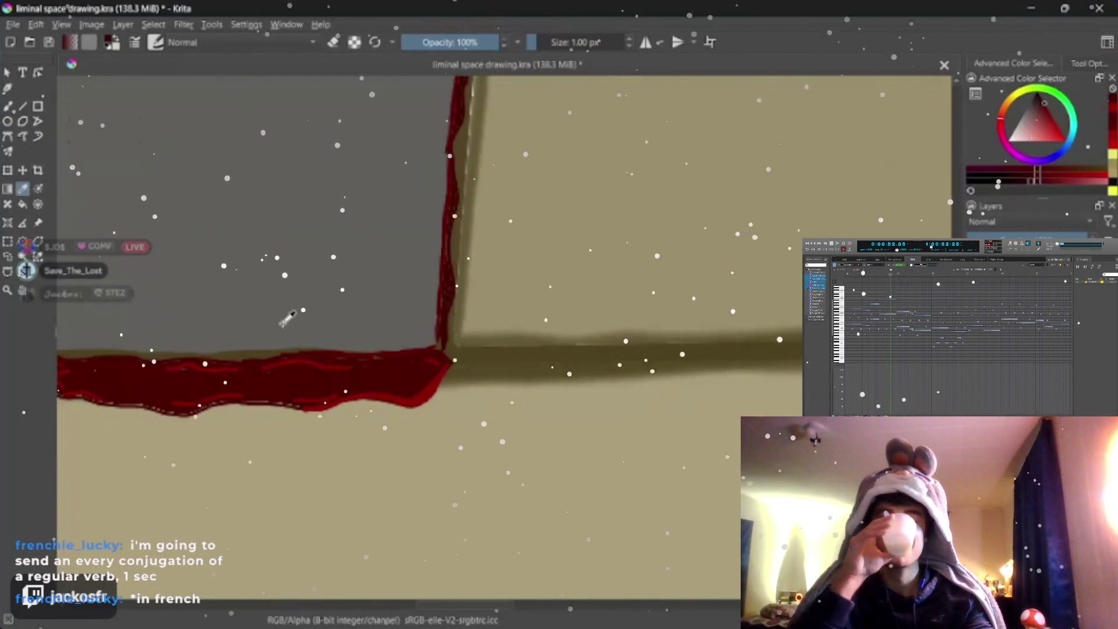
{"action": "left_click", "coordinate": [197, 364]}
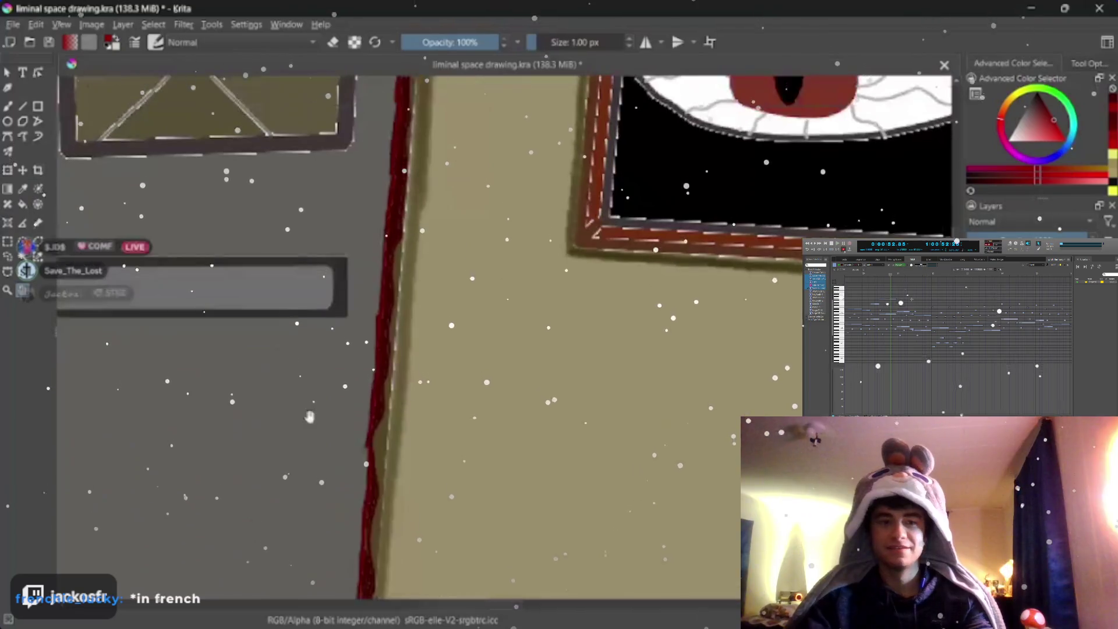
{"action": "left_click_drag", "start_coordinate": [407, 233], "coordinate": [233, 495]}
{"action": "key", "text": "b"}
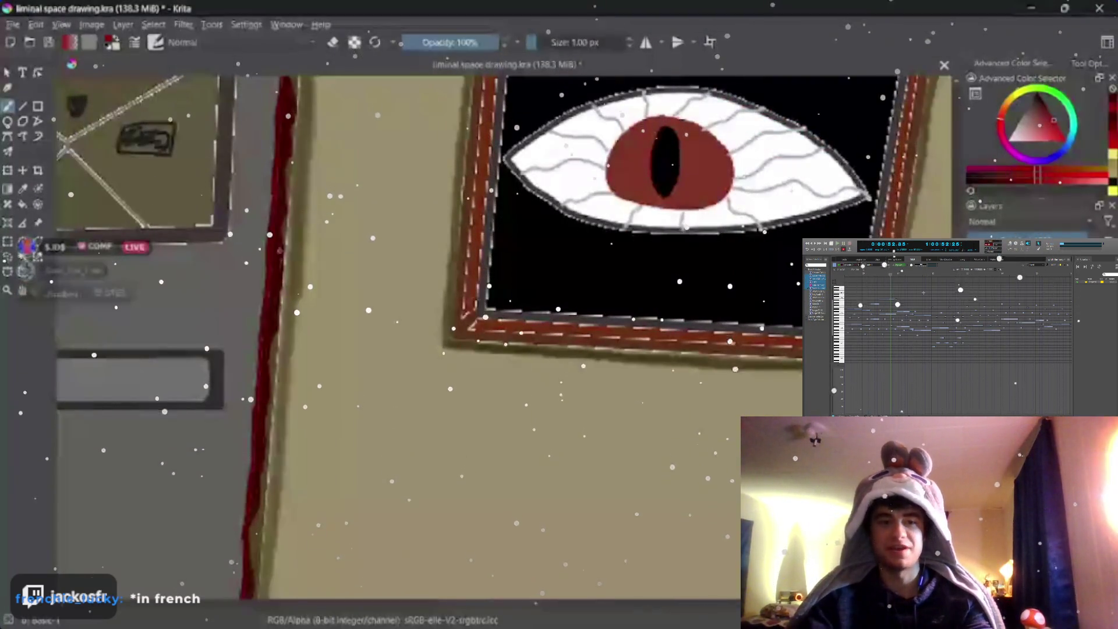
Step: Reposition the view over the eye painting and whole room, keeping the freehand brush active
{"action": "scroll", "coordinate": [408, 350], "scroll_direction": "down", "scroll_amount": 3}
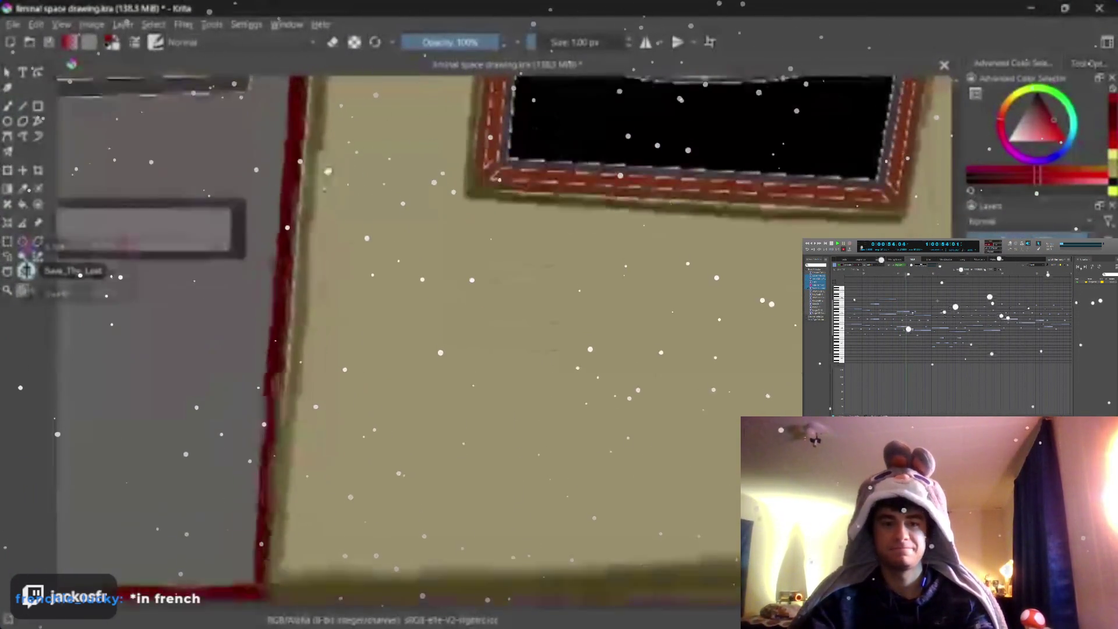
{"action": "scroll", "coordinate": [408, 349], "scroll_direction": "down", "scroll_amount": 2}
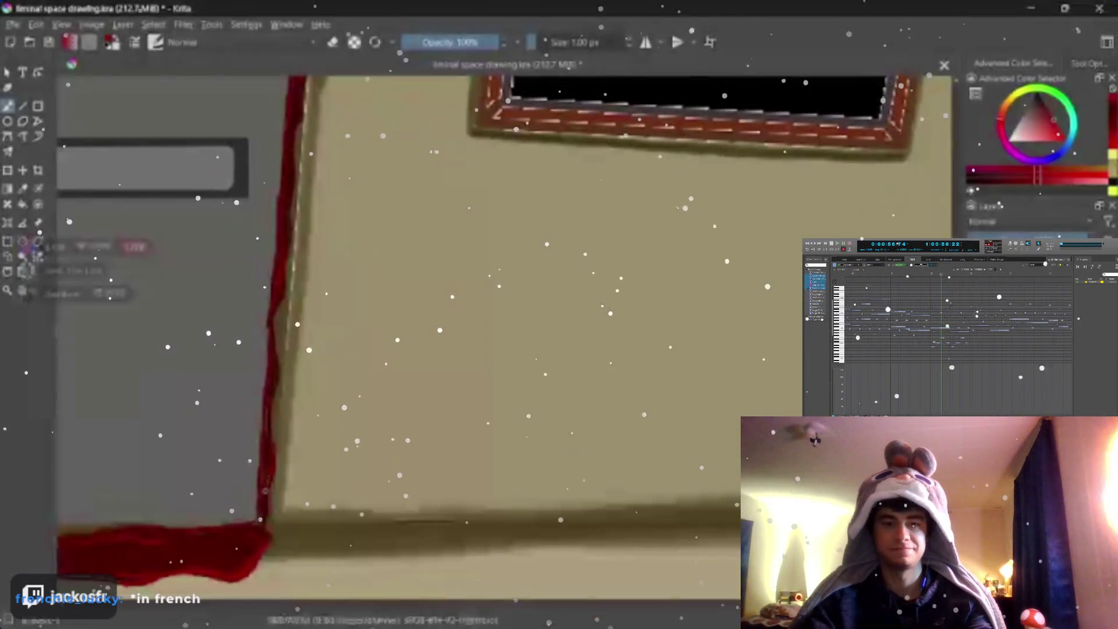
{"action": "scroll", "coordinate": [133, 89], "scroll_direction": "up", "scroll_amount": 5}
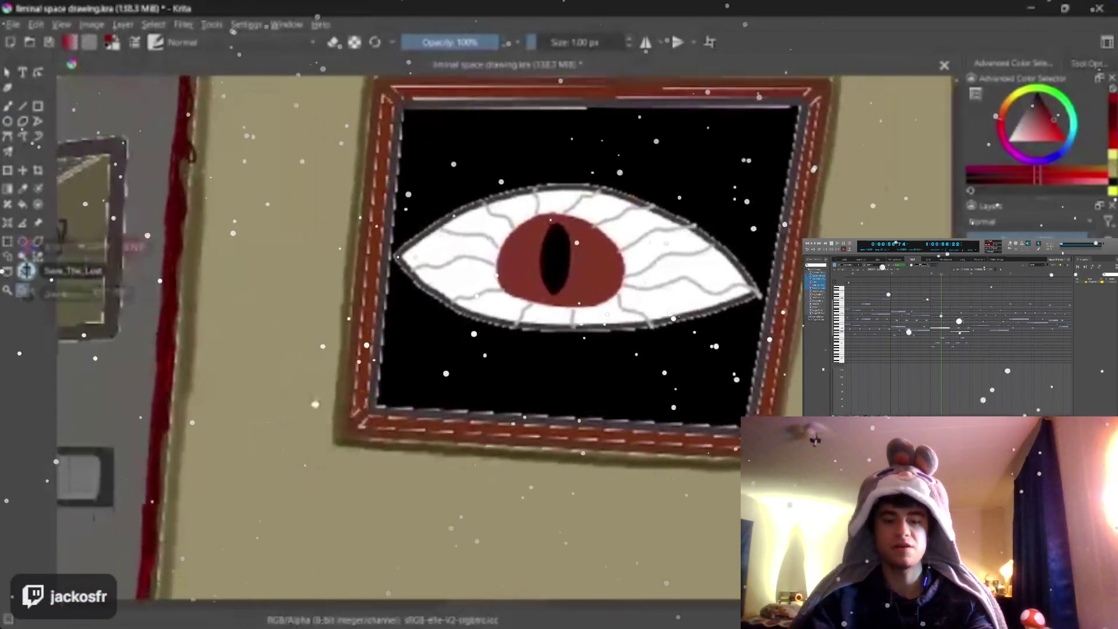
{"action": "key", "text": "b"}
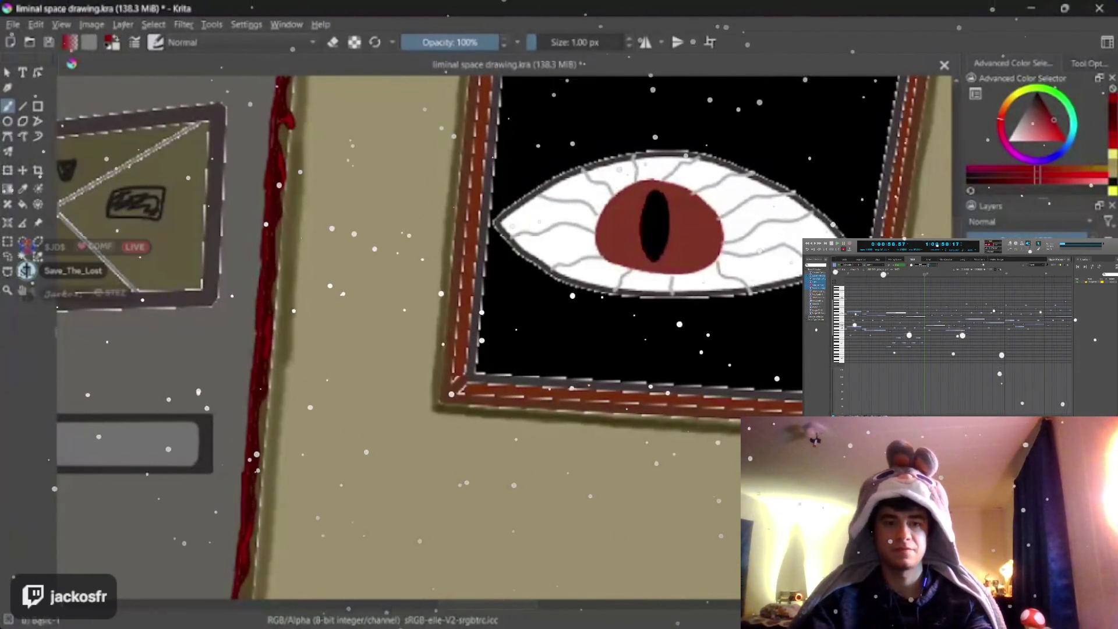
{"action": "left_click_drag", "start_coordinate": [232, 252], "coordinate": [238, 268]}
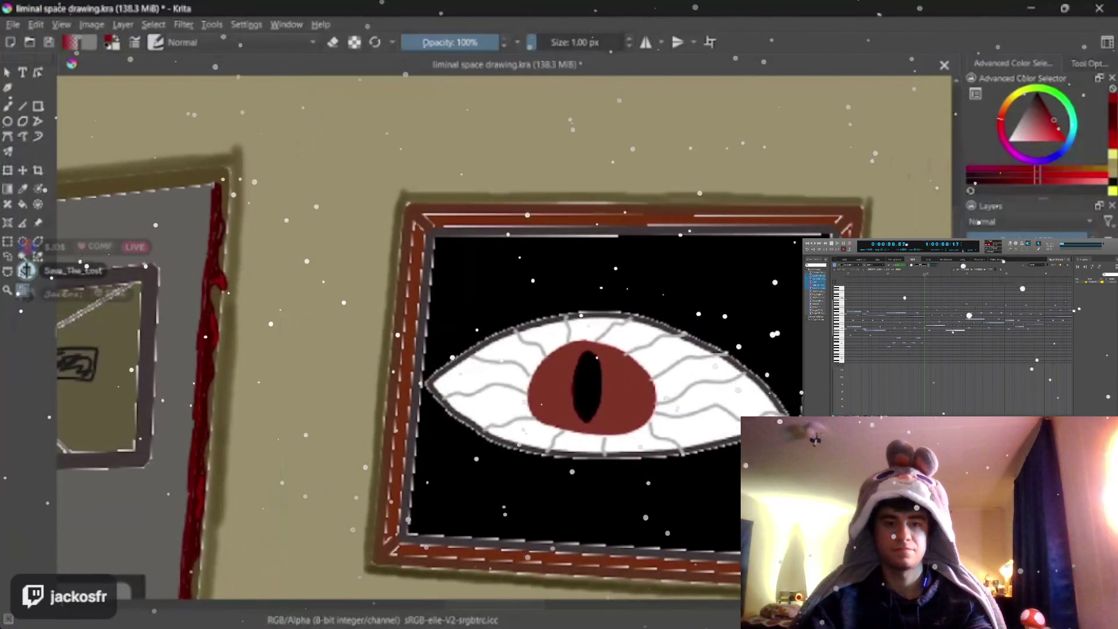
{"action": "key", "text": "b"}
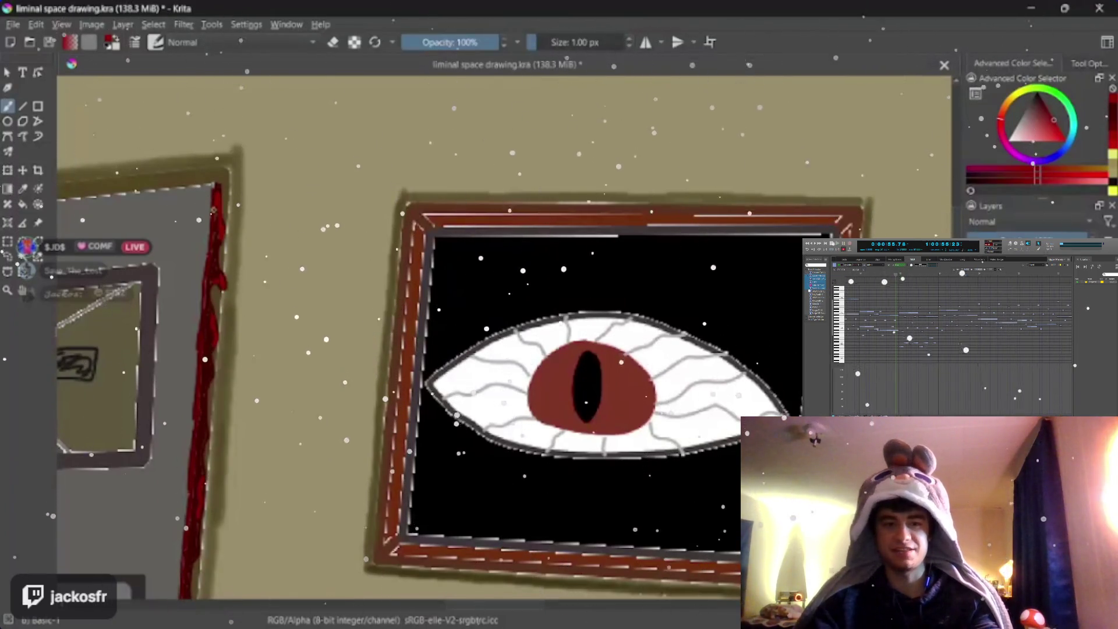
{"action": "scroll", "coordinate": [342, 254], "scroll_direction": "down", "scroll_amount": 3}
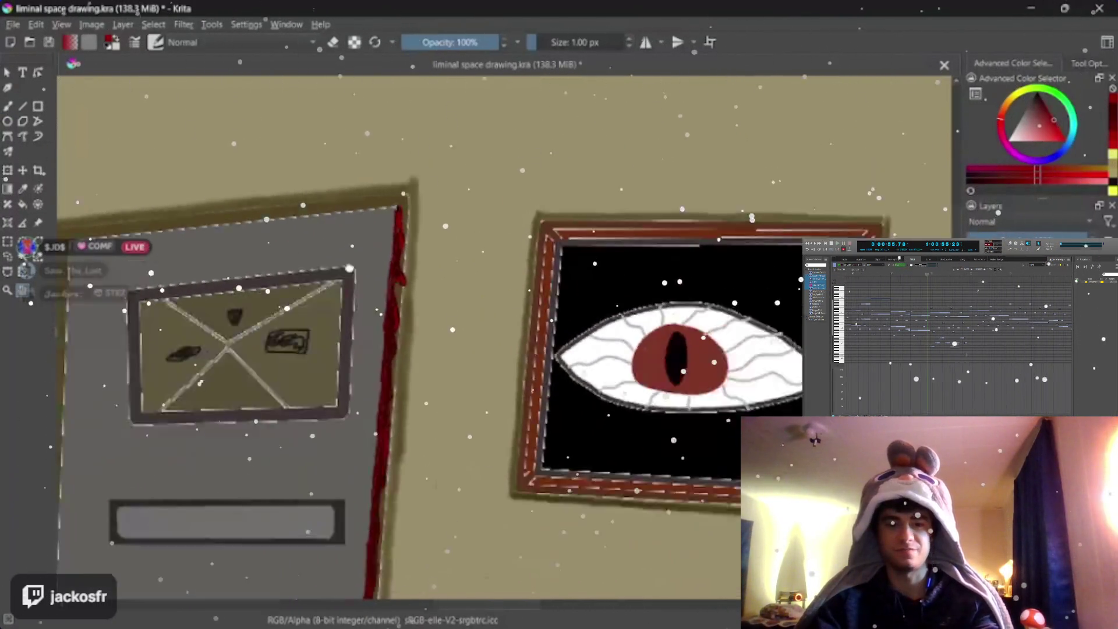
{"action": "scroll", "coordinate": [342, 254], "scroll_direction": "down", "scroll_amount": 3}
{"action": "left_click_drag", "start_coordinate": [617, 446], "coordinate": [613, 423]}
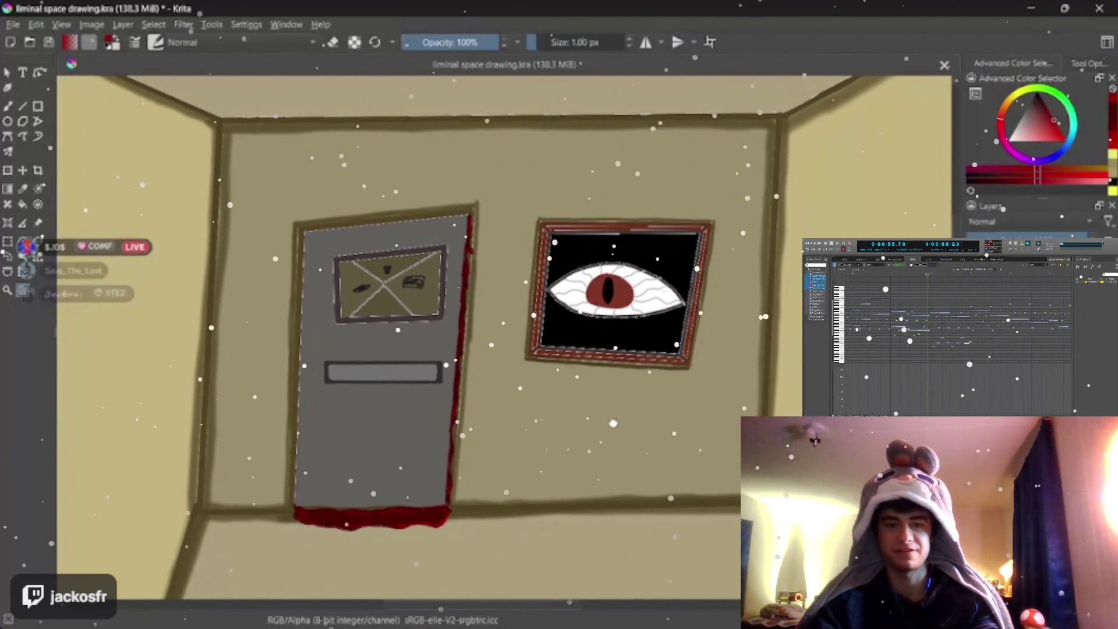
{"action": "scroll", "coordinate": [614, 423], "scroll_direction": "up", "scroll_amount": 4}
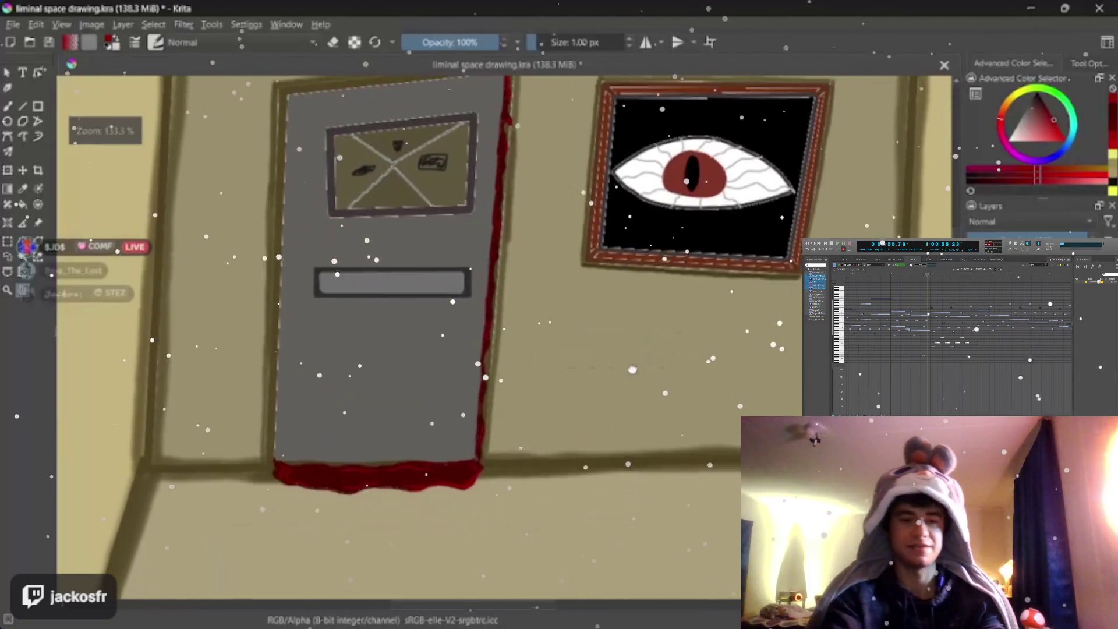
{"action": "key", "text": "b"}
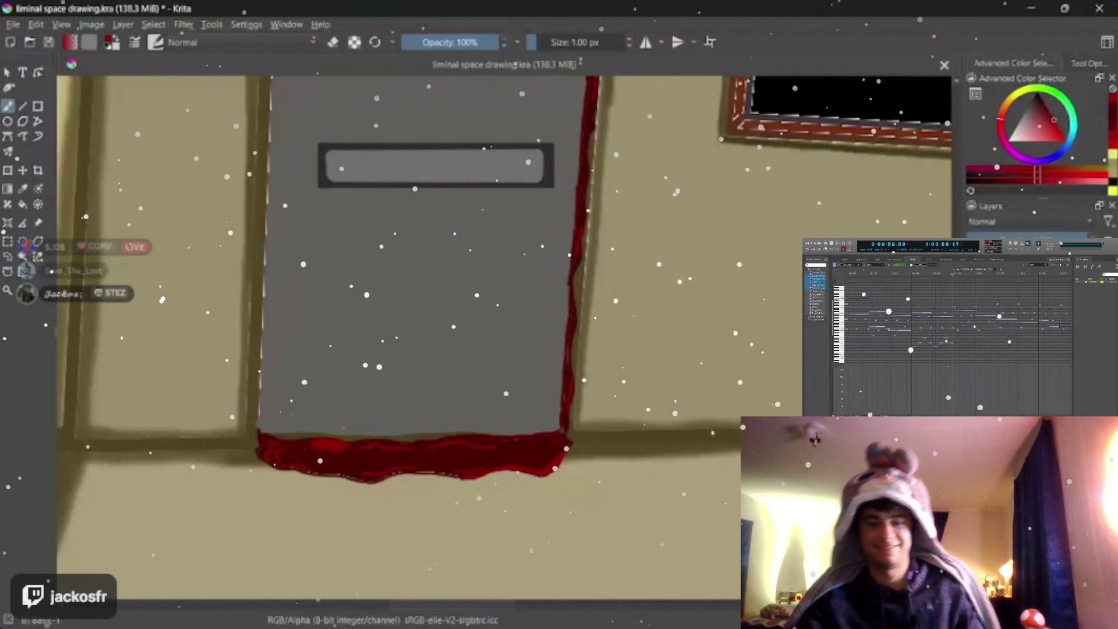
{"action": "key", "text": "bracketright"}
{"action": "key", "text": "bracketright"}
{"action": "key", "text": "bracketright"}
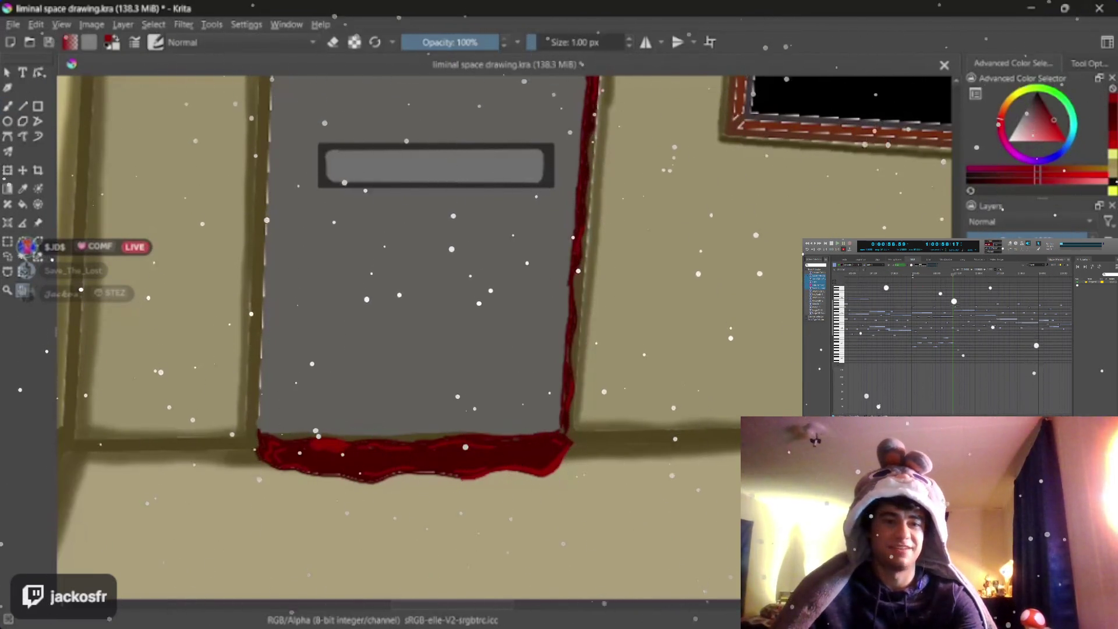
{"action": "key", "text": "minus"}
{"action": "key", "text": "minus"}
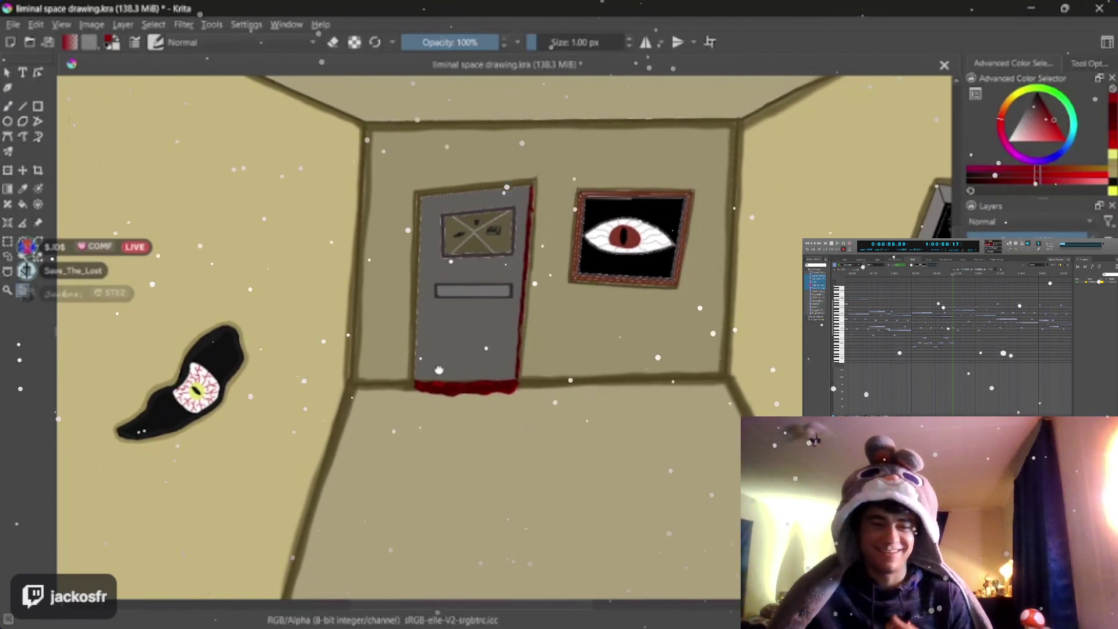
{"action": "left_click_drag", "start_coordinate": [440, 365], "coordinate": [419, 403]}
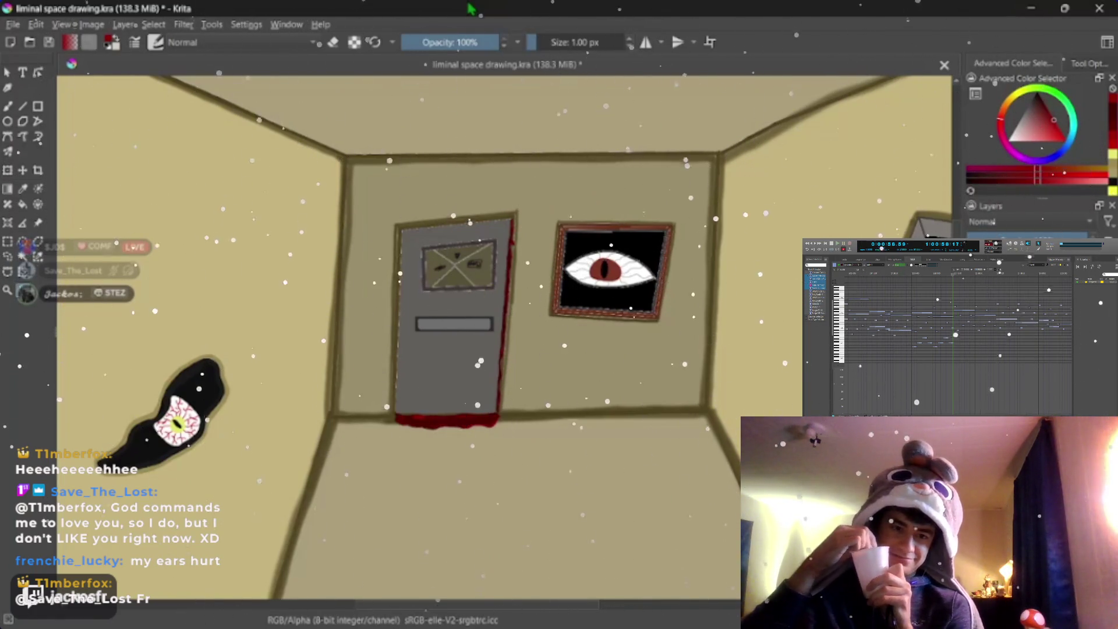
{"action": "scroll", "coordinate": [408, 337], "scroll_direction": "up", "scroll_amount": 3}
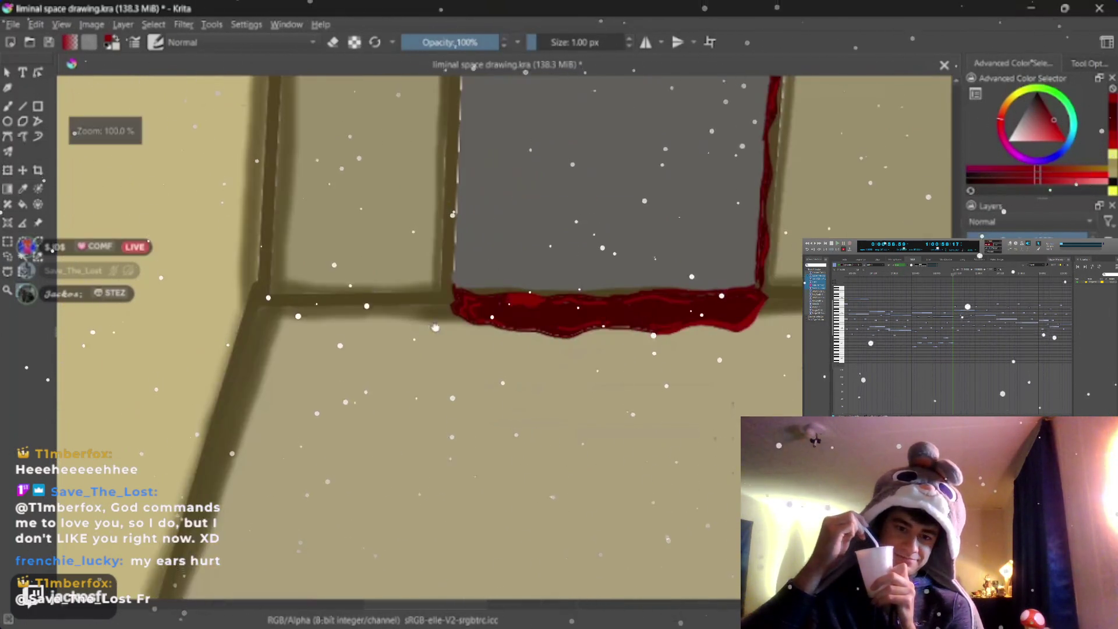
{"action": "key", "text": "b"}
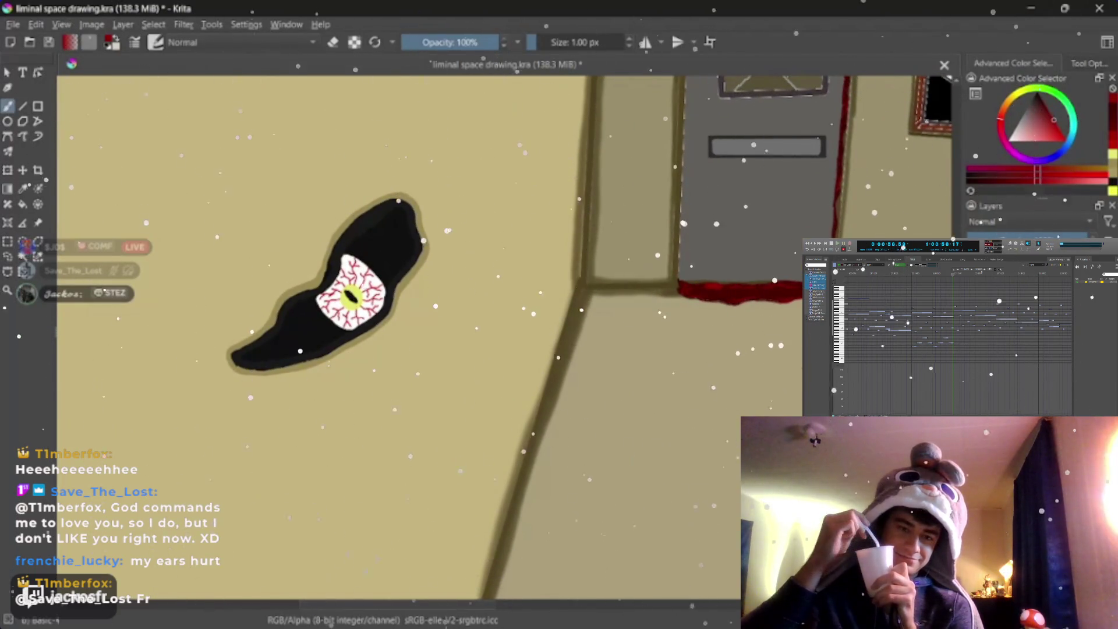
Step: Set a 4 px brush and dark red colour, undoing a stray thin line under the blob
{"action": "key", "text": "bracketright"}
{"action": "key", "text": "bracketright"}
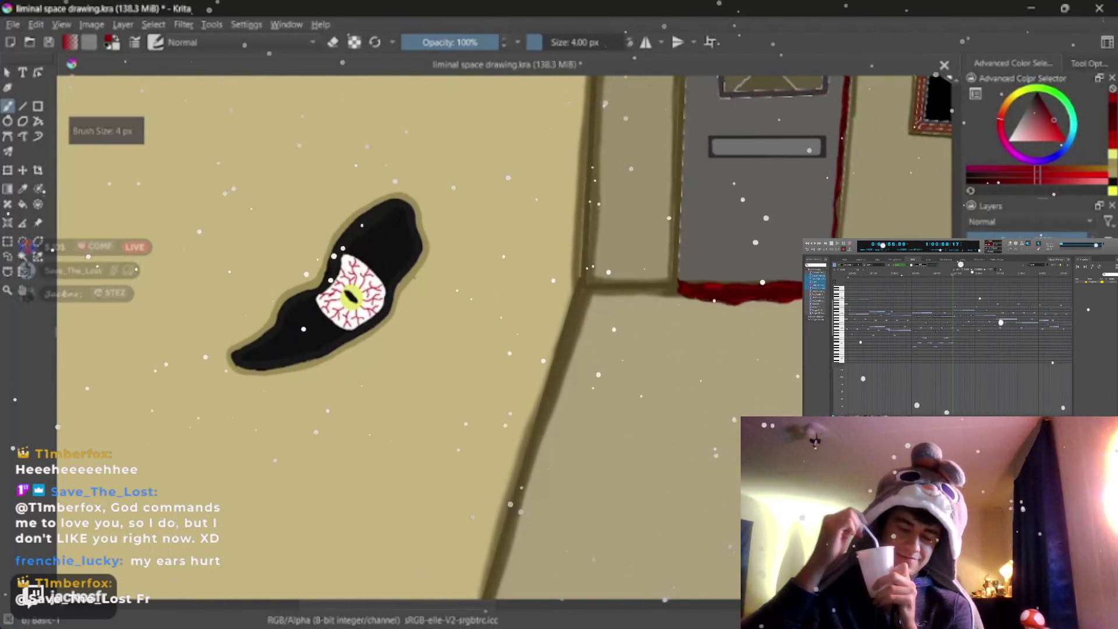
{"action": "left_click_drag", "start_coordinate": [419, 256], "coordinate": [414, 268]}
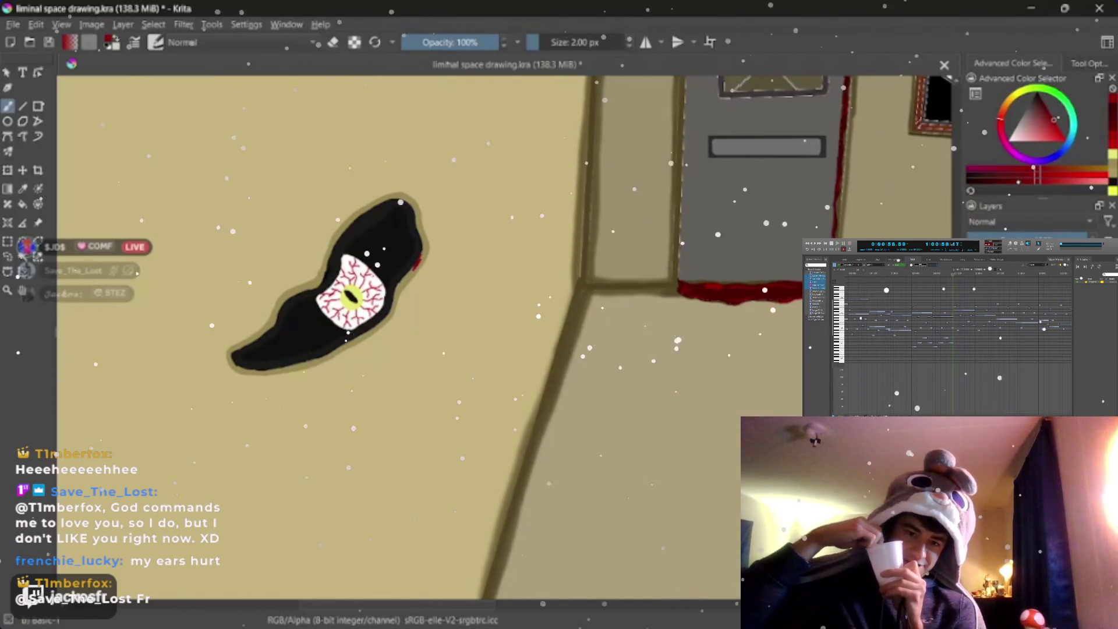
{"action": "left_click", "coordinate": [1047, 107]}
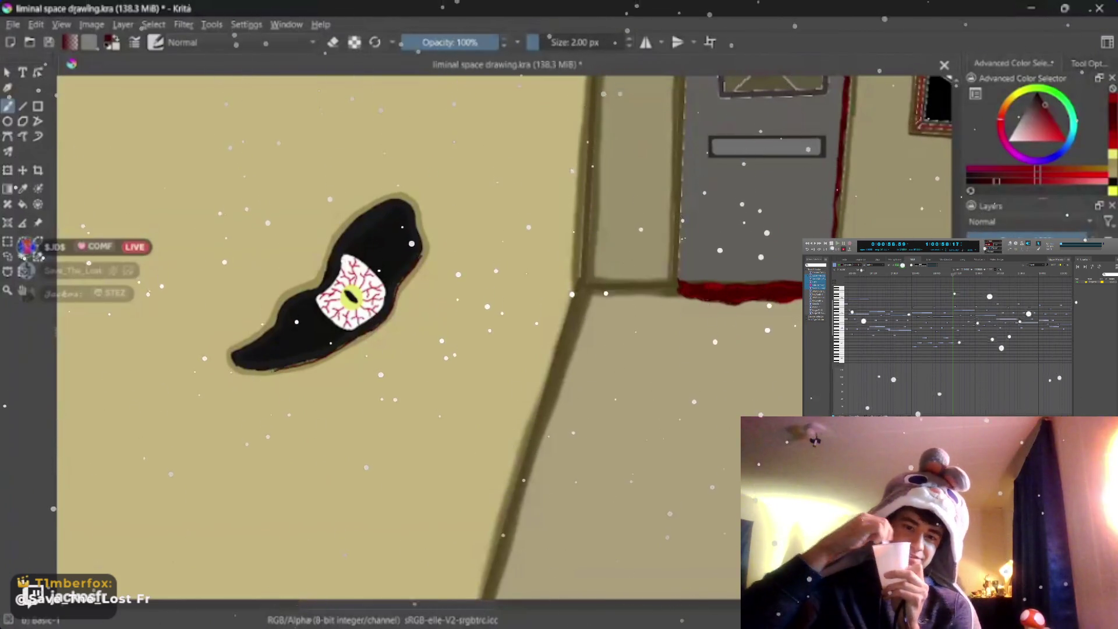
{"action": "left_click_drag", "start_coordinate": [279, 379], "coordinate": [293, 381]}
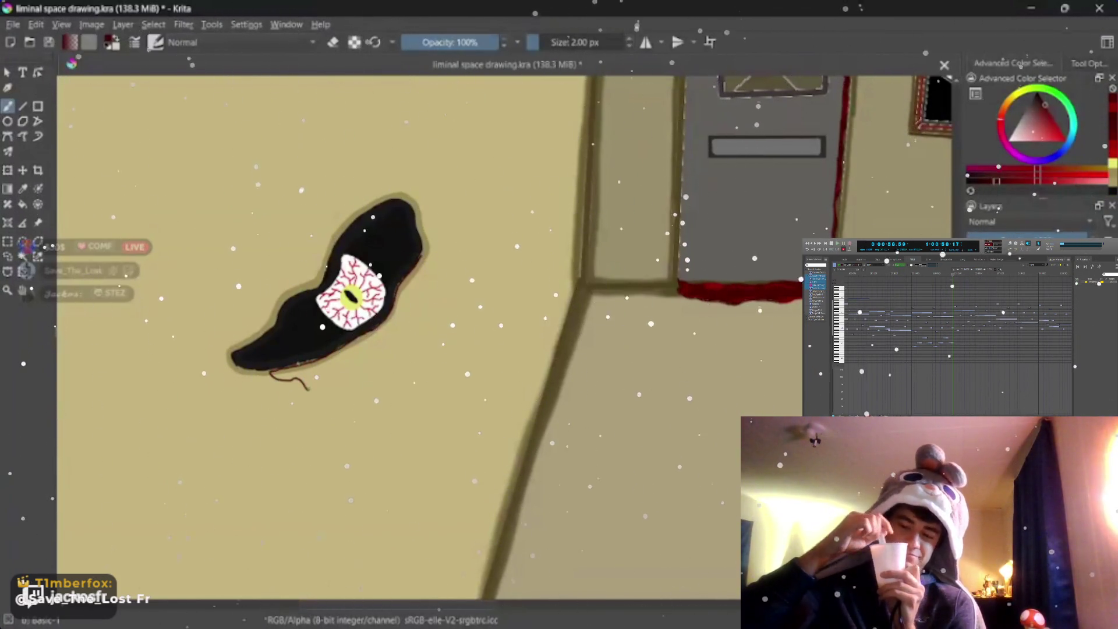
{"action": "key", "text": "ctrl+z"}
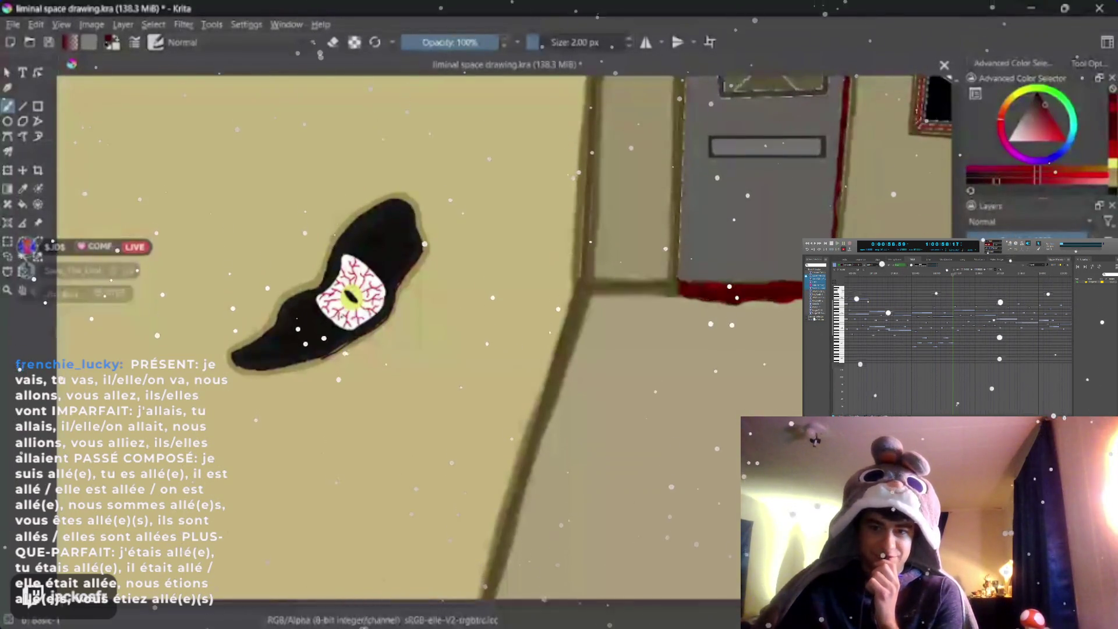
Step: Outline a curly drip at the blob's lower right tip and fill it dark red
{"action": "mouse_move", "coordinate": [423, 256]}
{"action": "left_mouse_down"}
{"action": "mouse_move", "coordinate": [423, 312]}
{"action": "mouse_move", "coordinate": [314, 369]}
{"action": "mouse_move", "coordinate": [292, 367]}
{"action": "left_mouse_up"}
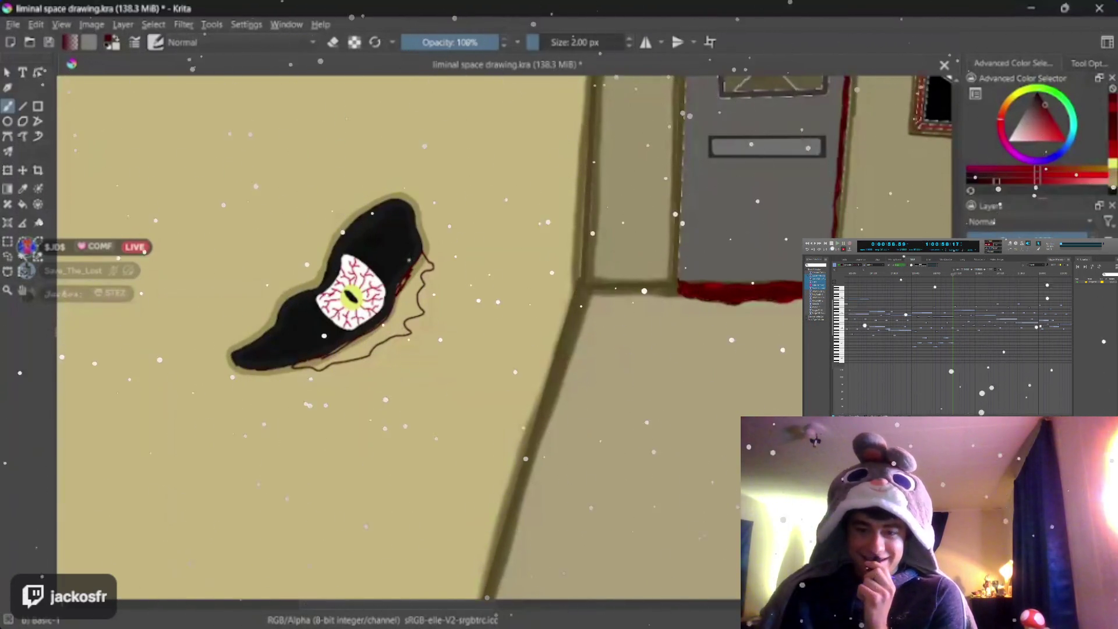
{"action": "key", "text": "f"}
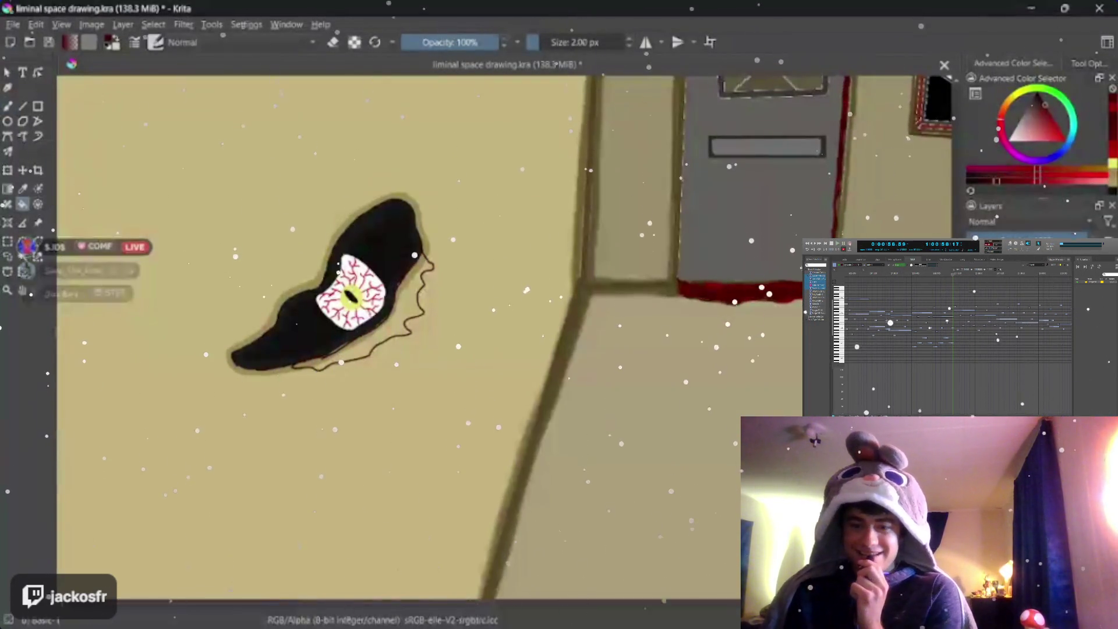
{"action": "left_click", "coordinate": [409, 294]}
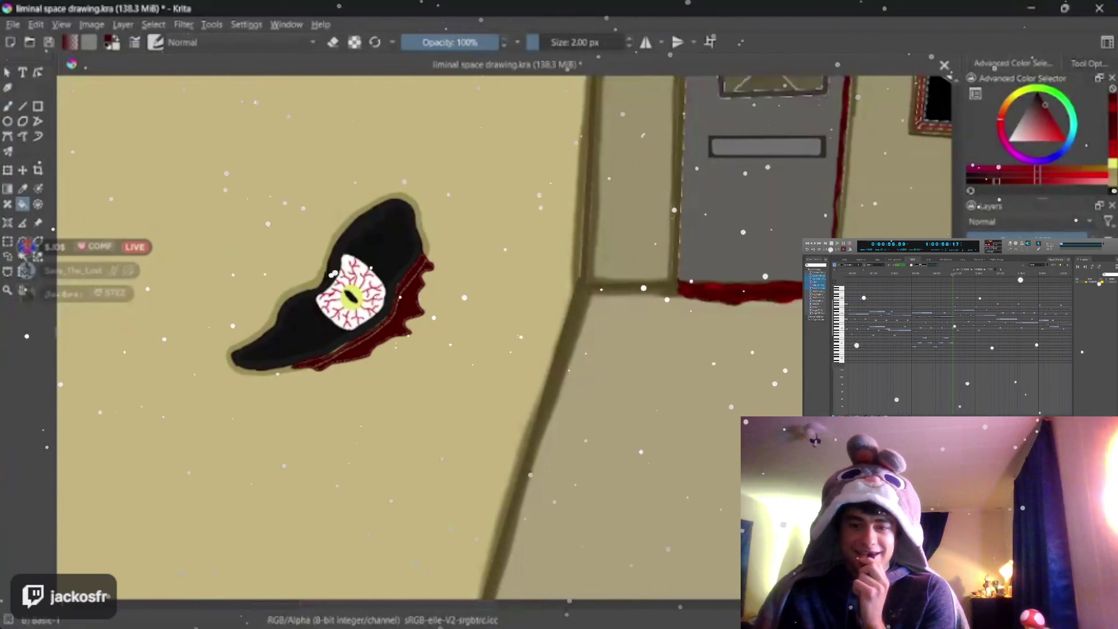
{"action": "scroll", "coordinate": [314, 353], "scroll_direction": "up", "scroll_amount": 3}
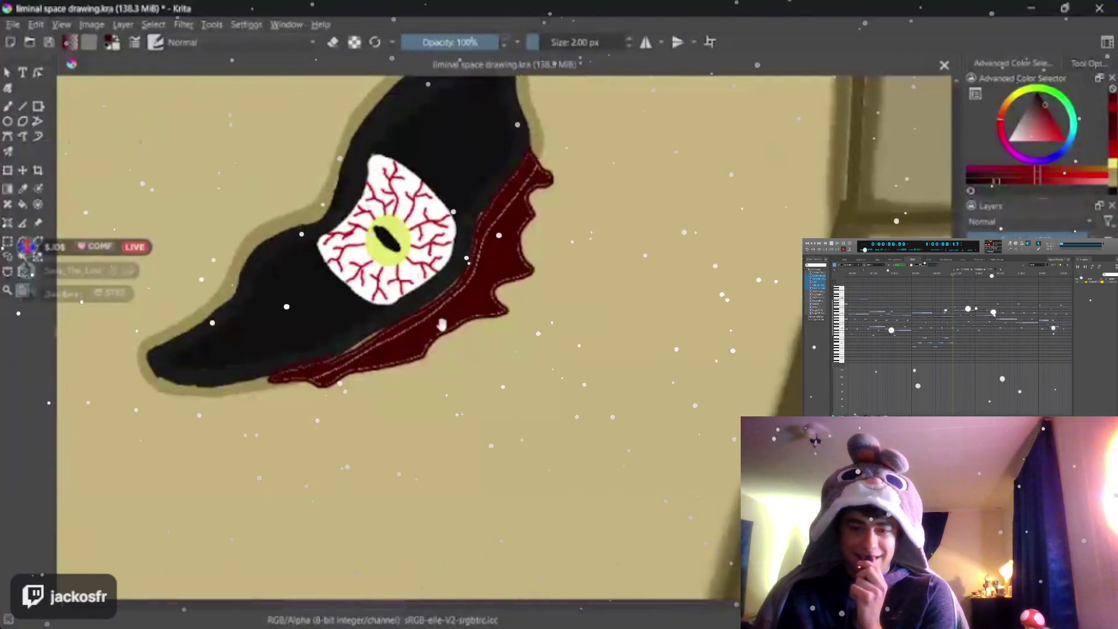
{"action": "scroll", "coordinate": [439, 279], "scroll_direction": "up", "scroll_amount": 1}
{"action": "key", "text": "b"}
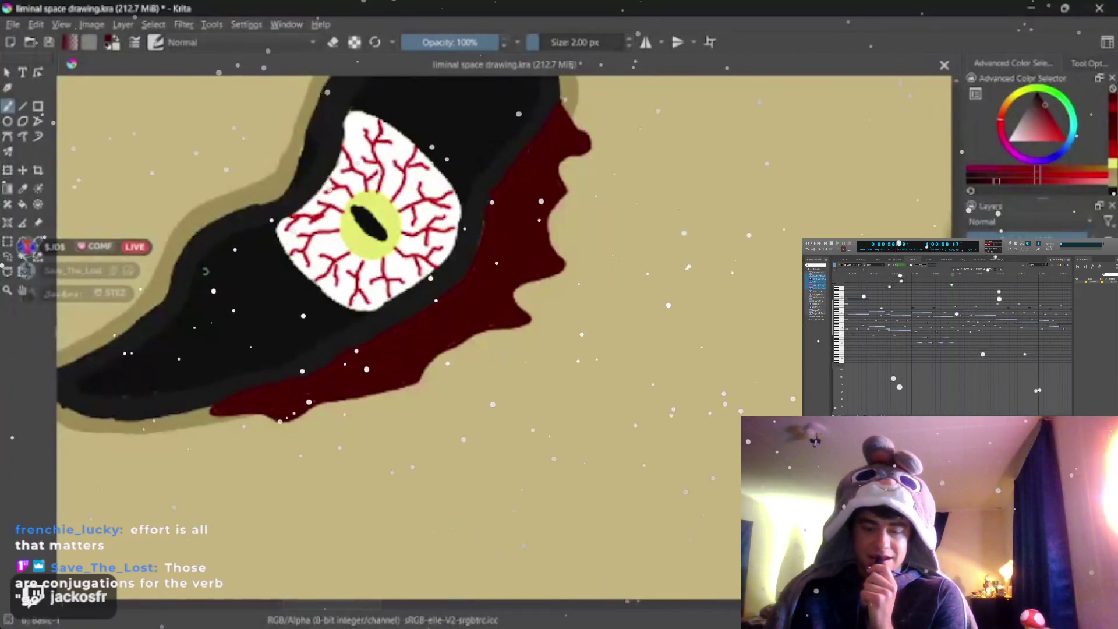
Step: Zoom out and touch up the dark-red blood edge with the freehand brush
{"action": "key", "text": "minus"}
{"action": "key", "text": "minus"}
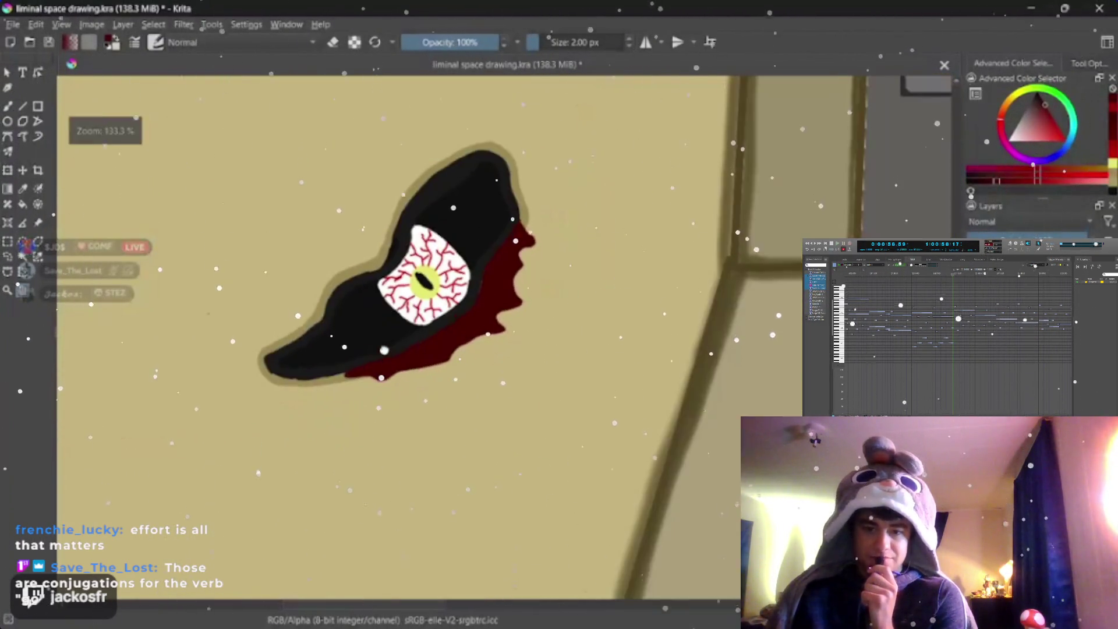
{"action": "scroll", "coordinate": [675, 262], "scroll_direction": "up", "scroll_amount": 1}
{"action": "scroll", "coordinate": [675, 262], "scroll_direction": "up", "scroll_amount": 1}
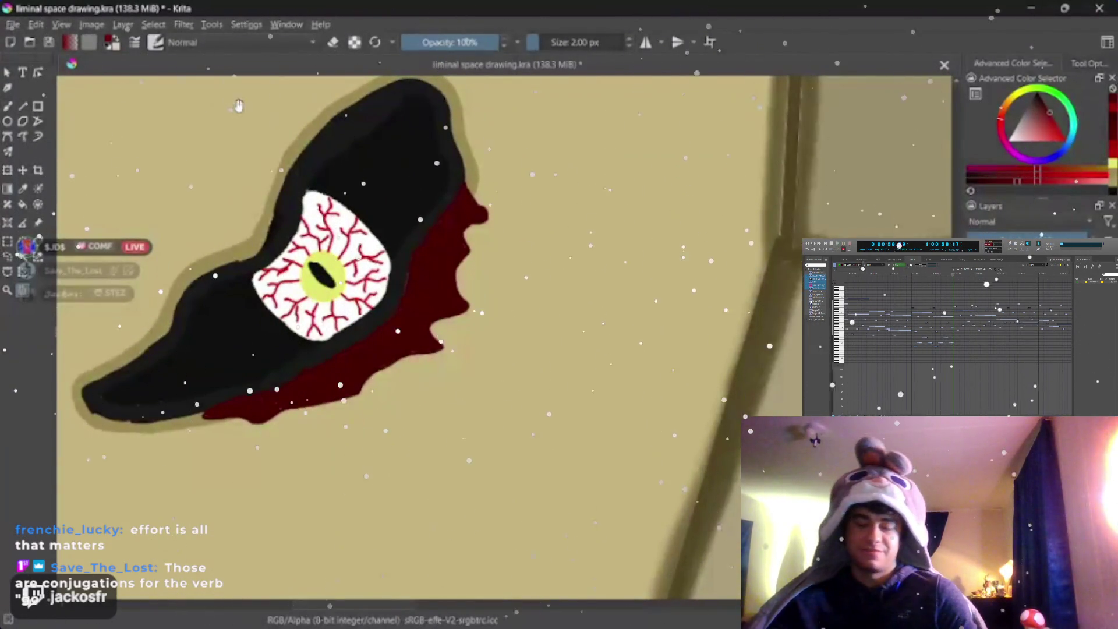
{"action": "key", "text": "b"}
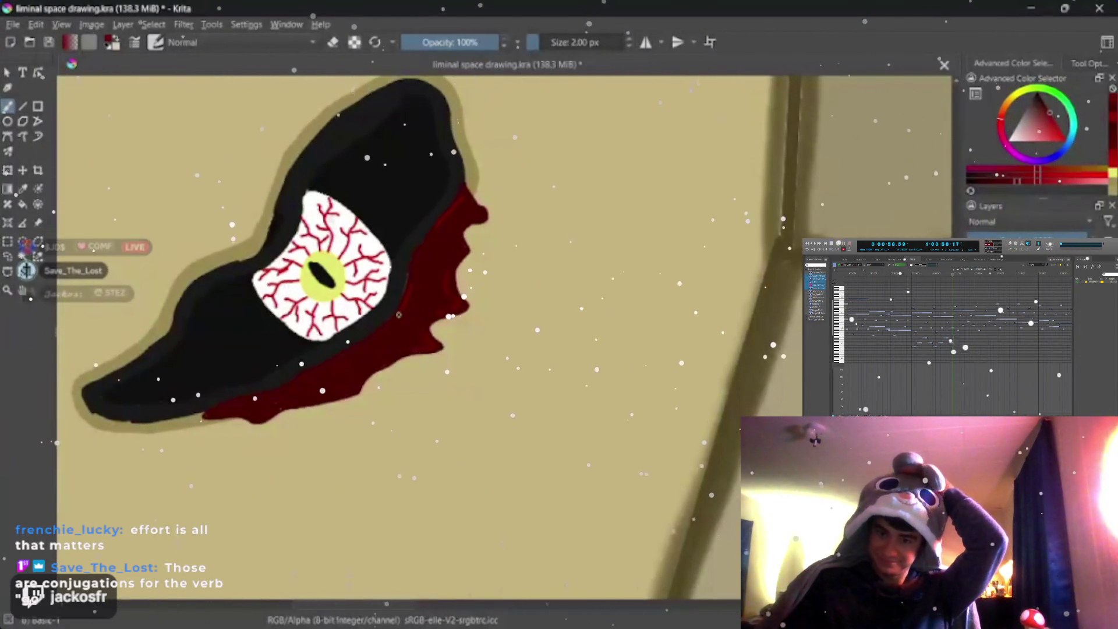
{"action": "left_click_drag", "start_coordinate": [394, 330], "coordinate": [366, 377]}
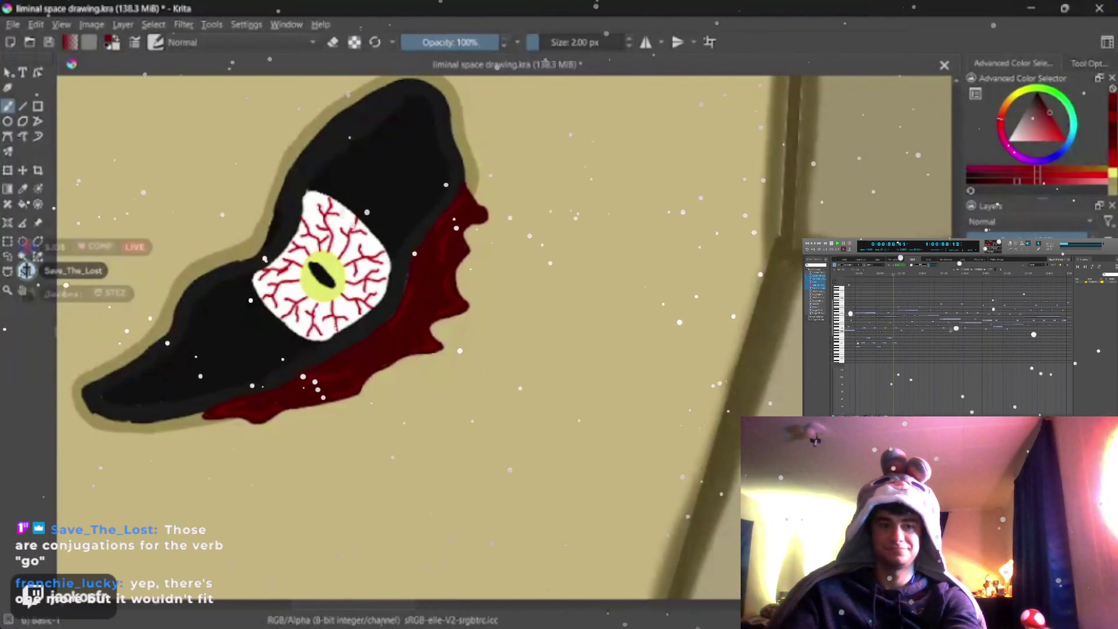
{"action": "scroll", "coordinate": [433, 313], "scroll_direction": "down", "scroll_amount": 8}
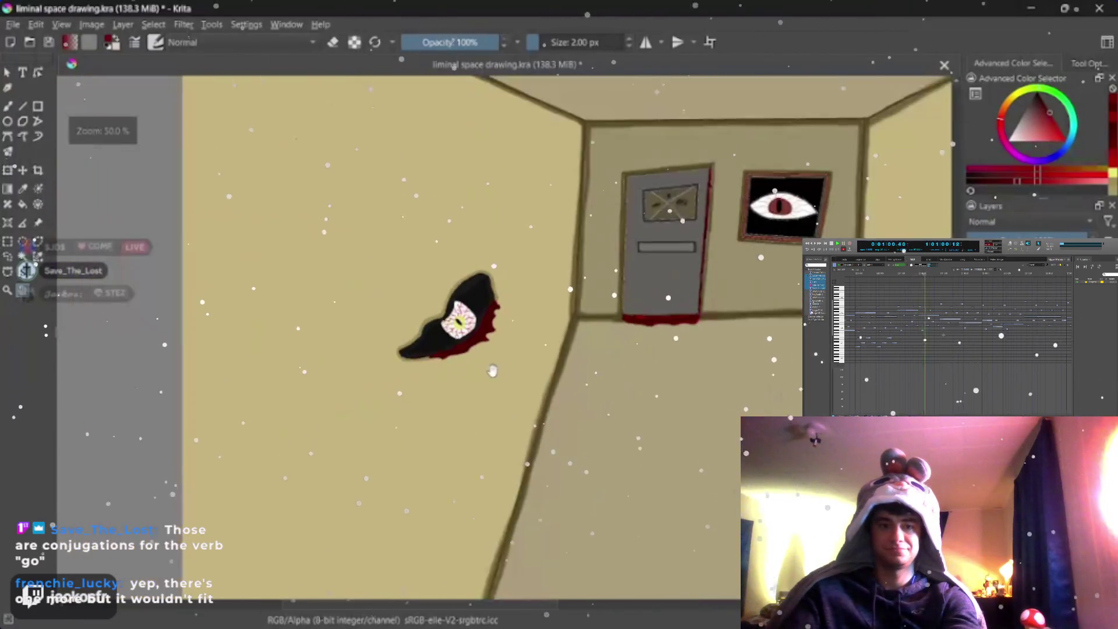
{"action": "scroll", "coordinate": [550, 393], "scroll_direction": "down", "scroll_amount": 2}
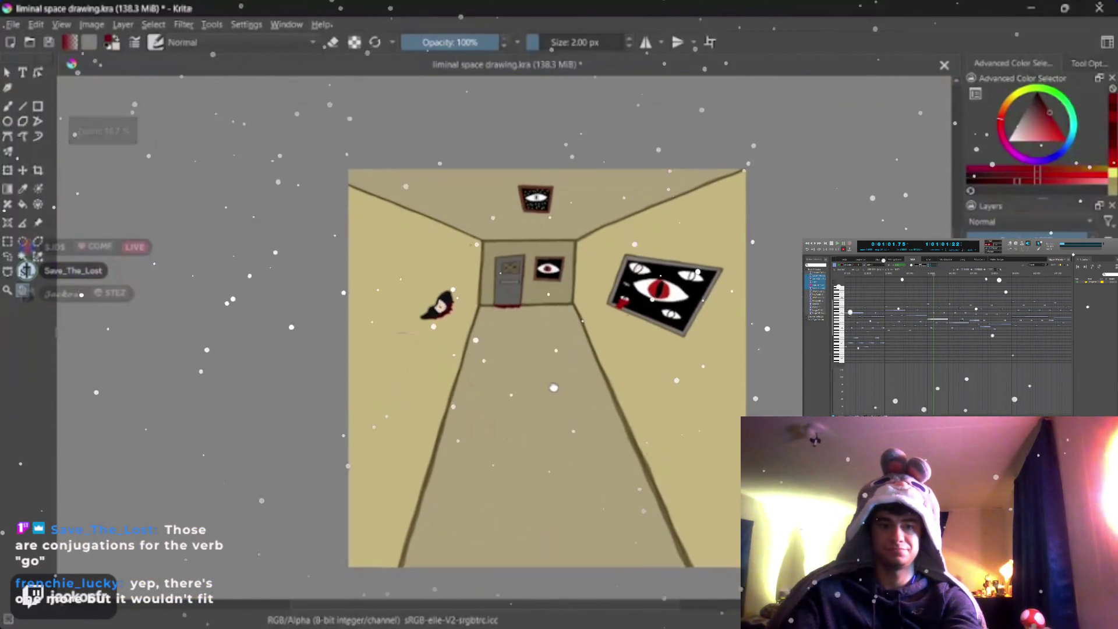
{"action": "scroll", "coordinate": [550, 388], "scroll_direction": "up", "scroll_amount": 5}
{"action": "scroll", "coordinate": [550, 387], "scroll_direction": "up", "scroll_amount": 6}
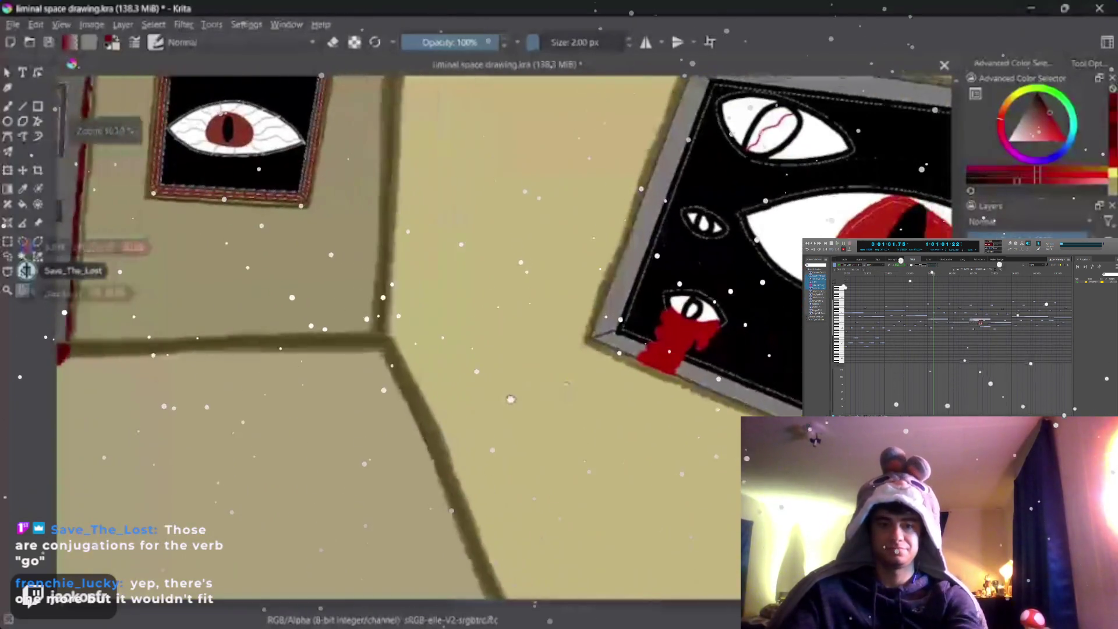
{"action": "scroll", "coordinate": [559, 338], "scroll_direction": "up", "scroll_amount": 3}
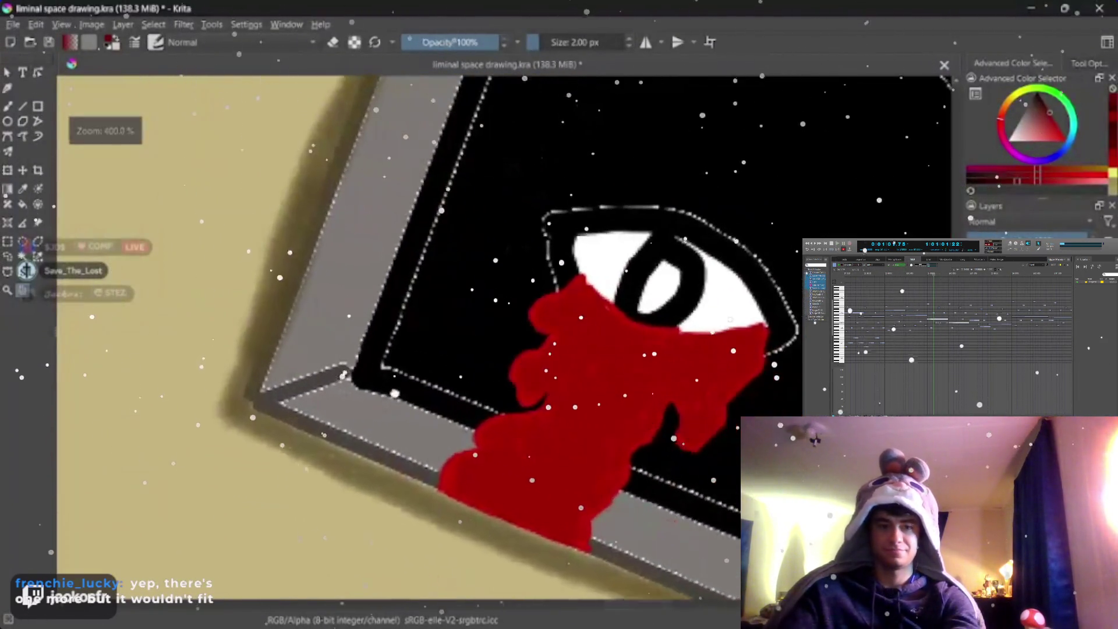
{"action": "key", "text": "b"}
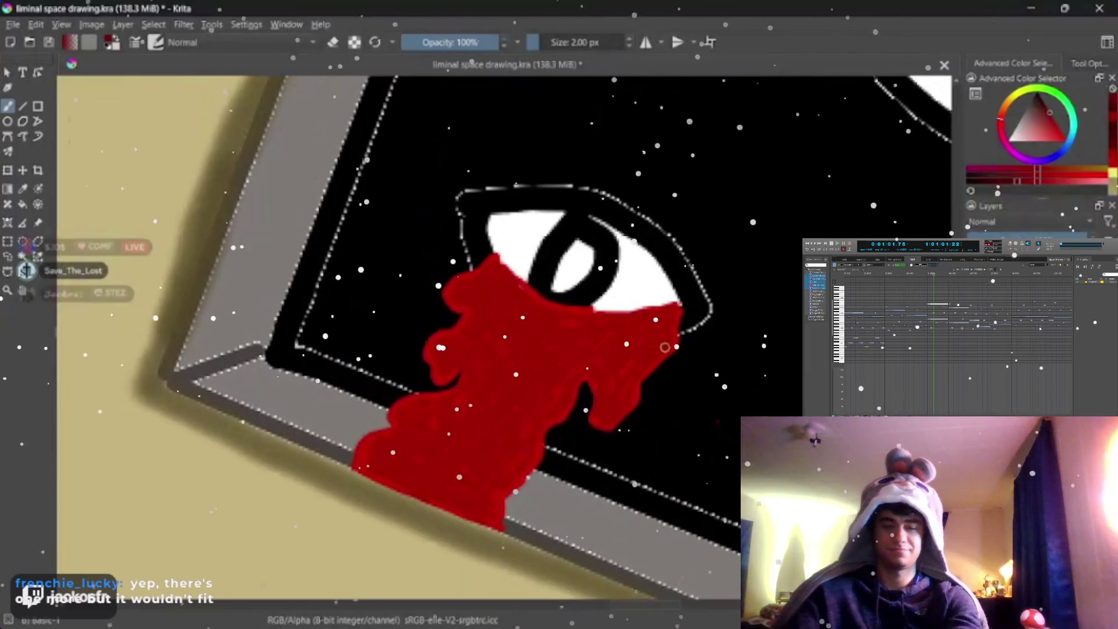
{"action": "key", "text": "bracketleft"}
Step: Paint dark red zigzag shading strokes across the blood stream and its right edge
{"action": "left_click_drag", "start_coordinate": [670, 347], "coordinate": [634, 398]}
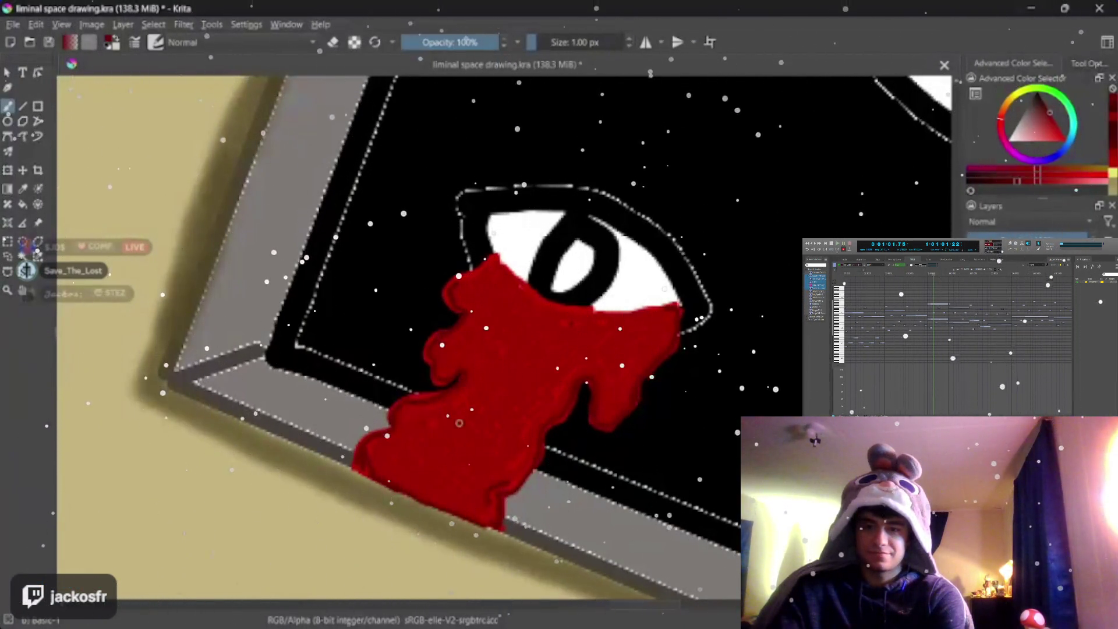
{"action": "left_click_drag", "start_coordinate": [402, 457], "coordinate": [502, 442]}
{"action": "left_click_drag", "start_coordinate": [629, 372], "coordinate": [608, 384]}
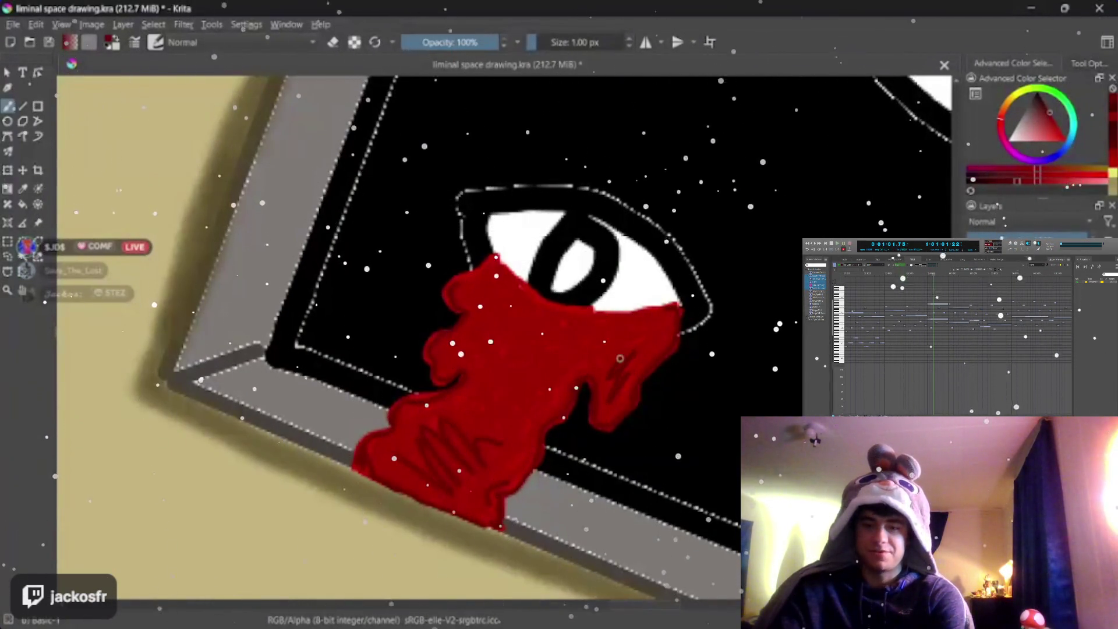
{"action": "mouse_move", "coordinate": [490, 387]}
{"action": "left_mouse_down"}
{"action": "mouse_move", "coordinate": [512, 405]}
{"action": "mouse_move", "coordinate": [533, 388]}
{"action": "left_mouse_up"}
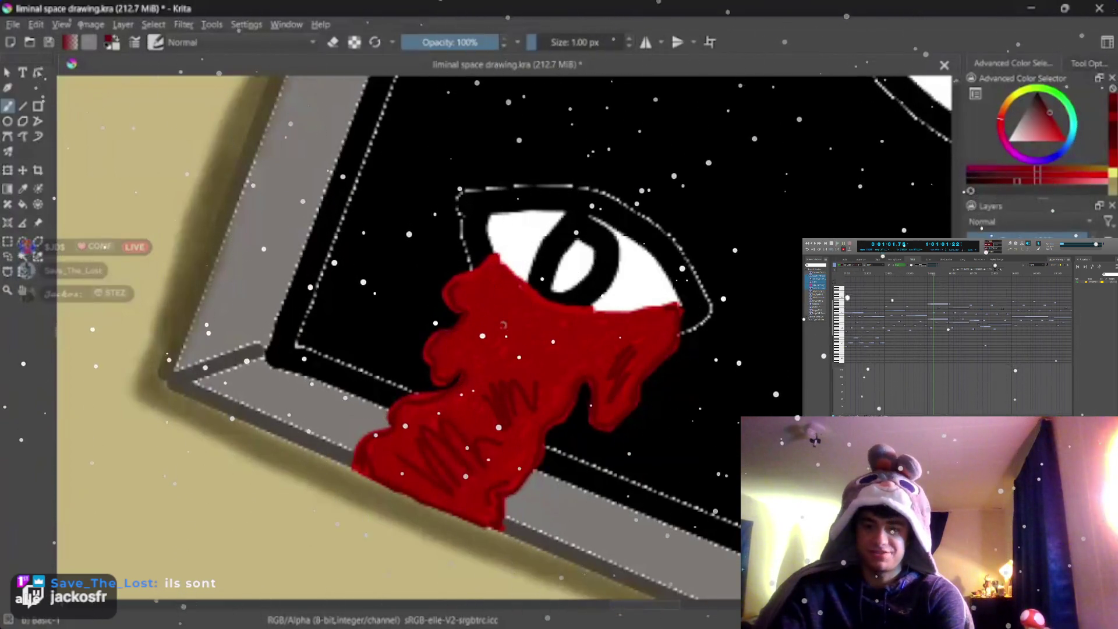
{"action": "mouse_move", "coordinate": [453, 352]}
{"action": "left_mouse_down"}
{"action": "mouse_move", "coordinate": [458, 332]}
{"action": "mouse_move", "coordinate": [473, 336]}
{"action": "left_mouse_up"}
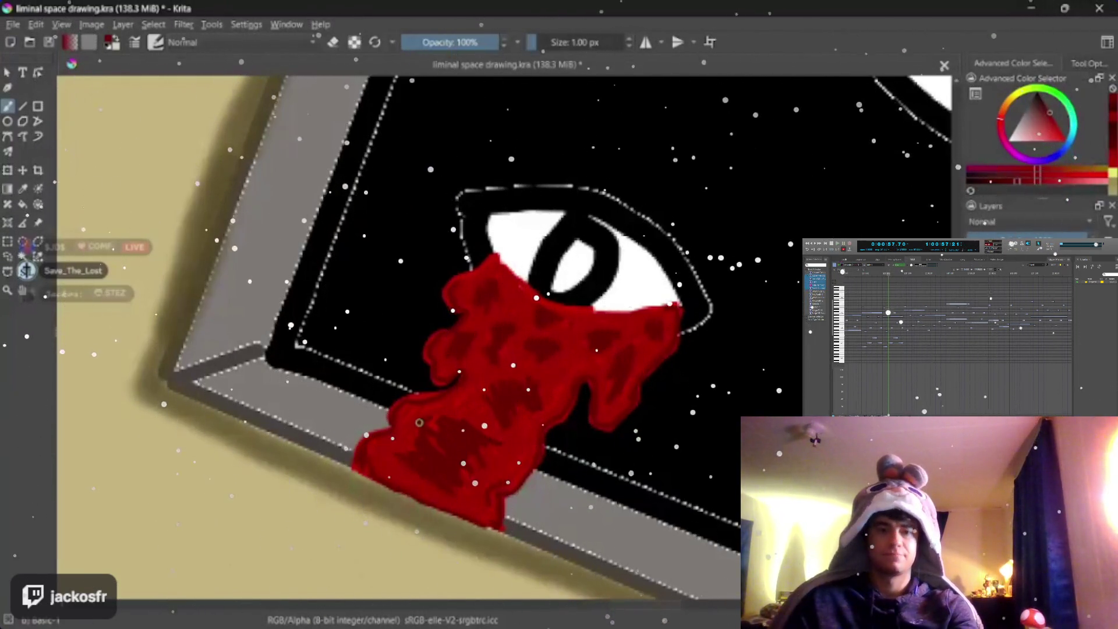
Step: Add darker shading blotches to the blood, then undo the last touch-up stroke
{"action": "left_click_drag", "start_coordinate": [419, 423], "coordinate": [506, 444]}
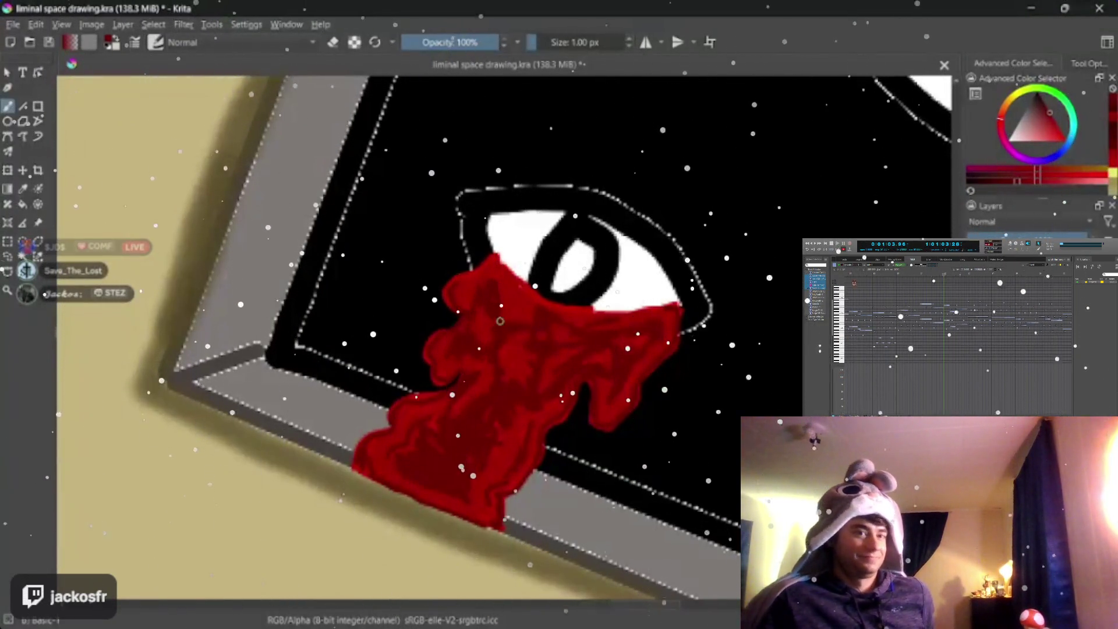
{"action": "left_click_drag", "start_coordinate": [473, 328], "coordinate": [524, 344]}
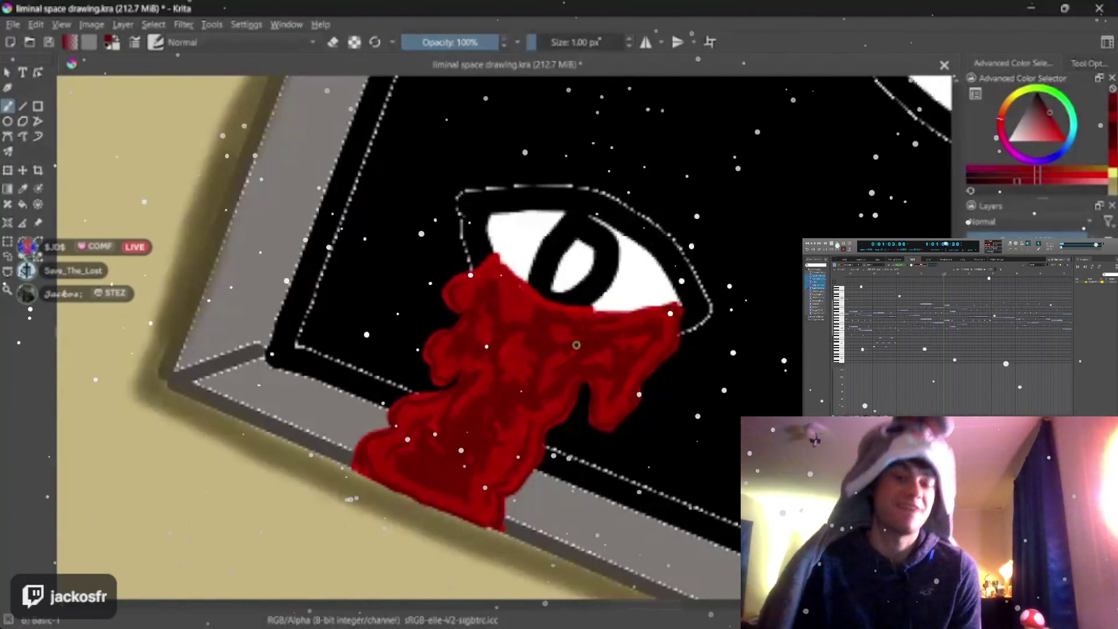
{"action": "key", "text": "ctrl+z"}
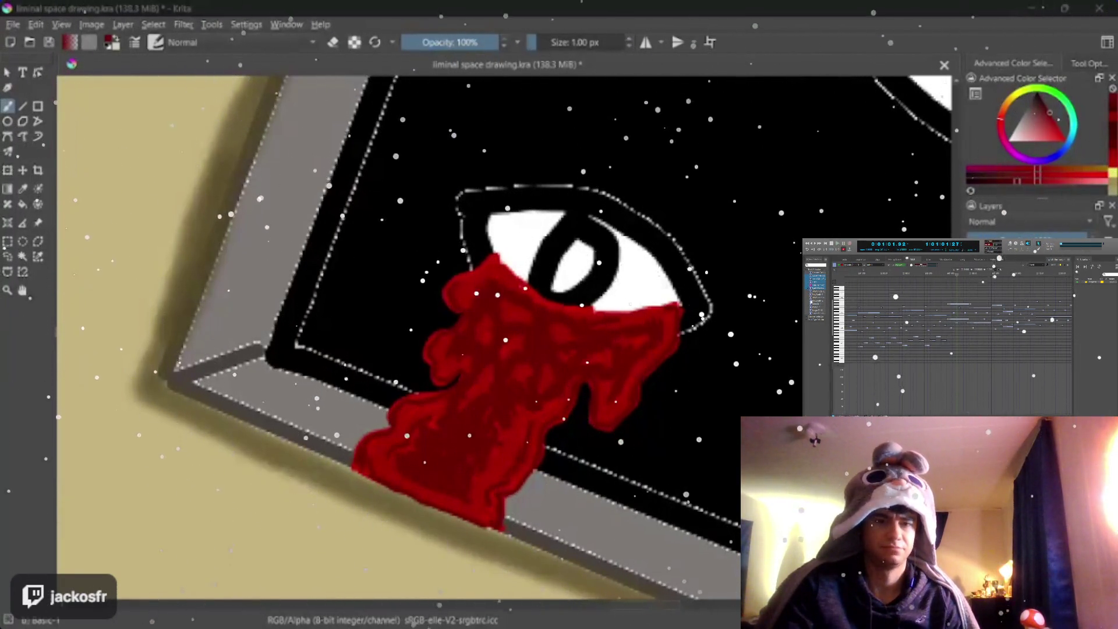
{"action": "scroll", "coordinate": [506, 407], "scroll_direction": "down", "scroll_amount": 6}
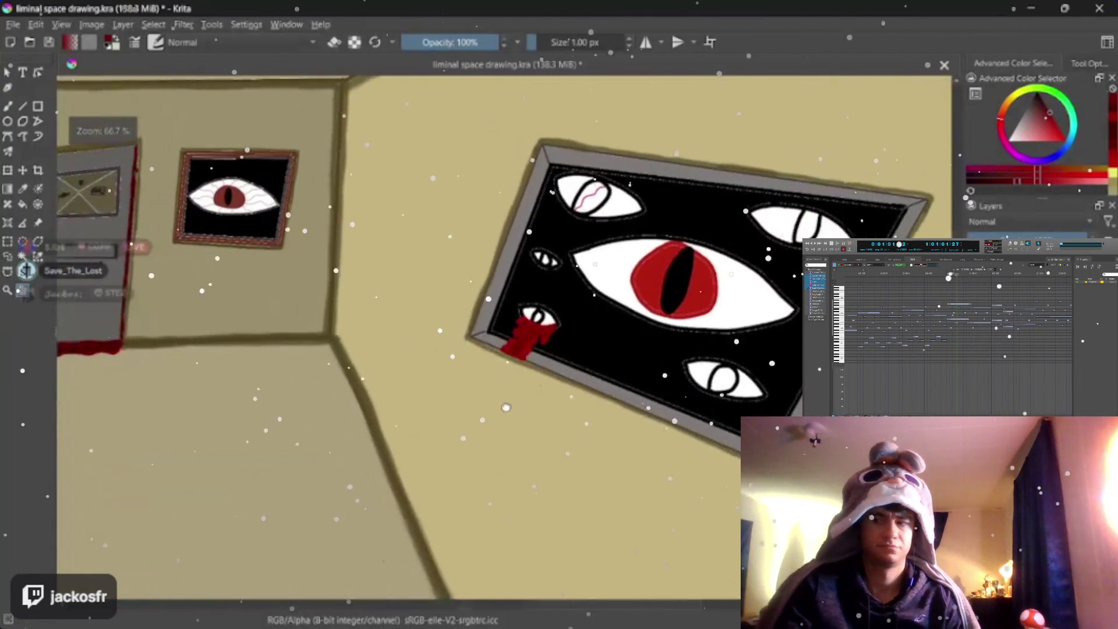
Step: Zoom into the upper-left eye and thicken the red vein's upper and lower parts
{"action": "scroll", "coordinate": [506, 407], "scroll_direction": "up", "scroll_amount": 1}
{"action": "scroll", "coordinate": [506, 407], "scroll_direction": "up", "scroll_amount": 1}
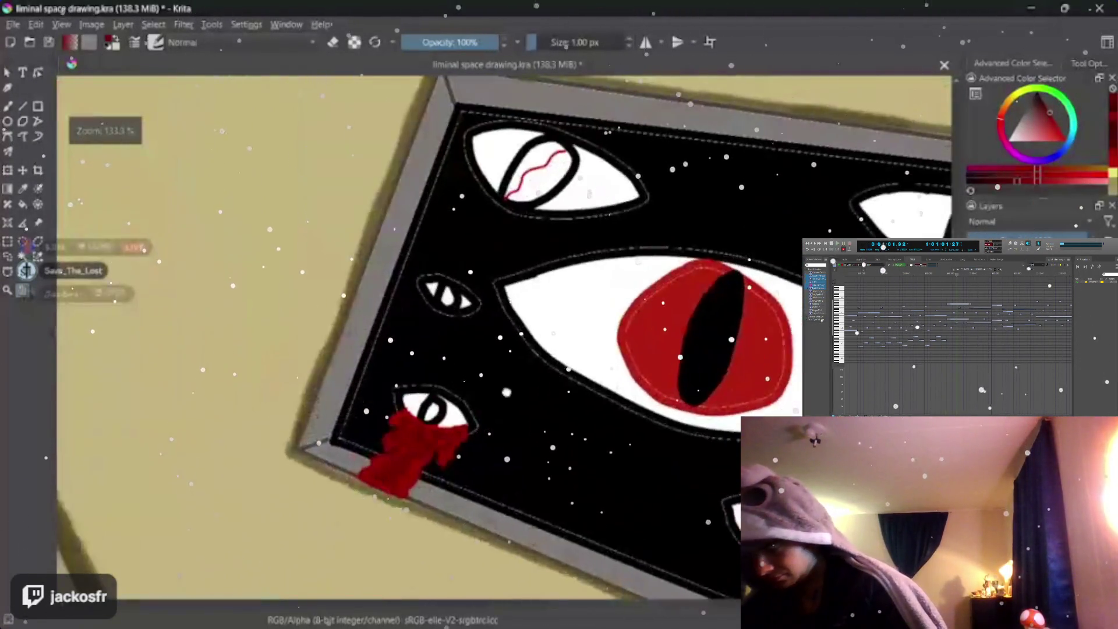
{"action": "scroll", "coordinate": [285, 128], "scroll_direction": "up", "scroll_amount": 2}
{"action": "scroll", "coordinate": [285, 129], "scroll_direction": "up", "scroll_amount": 2}
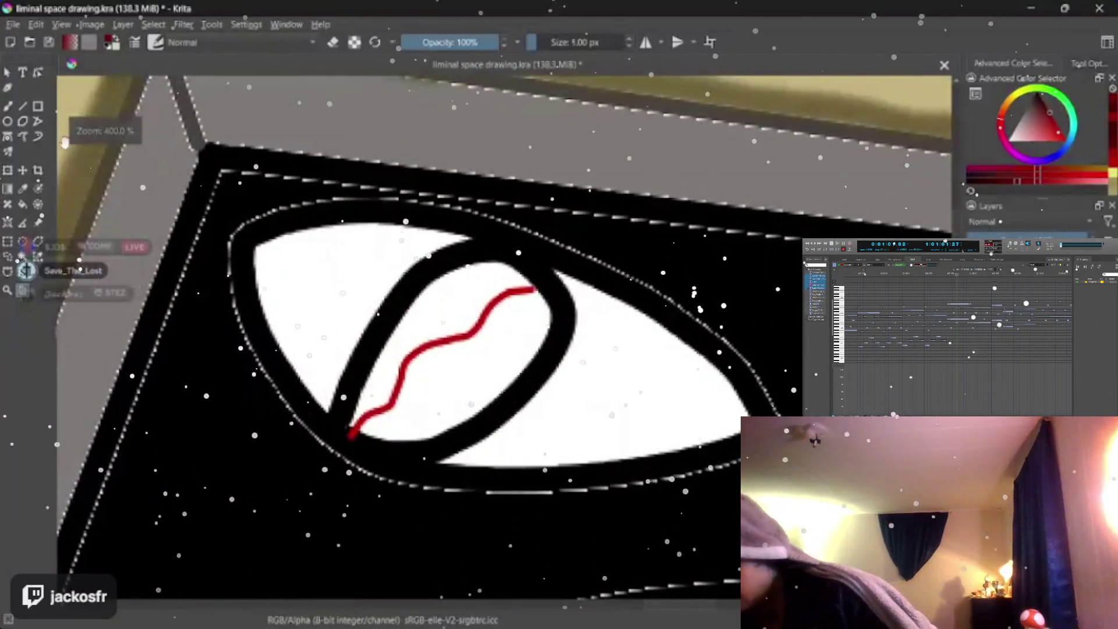
{"action": "key", "text": "b"}
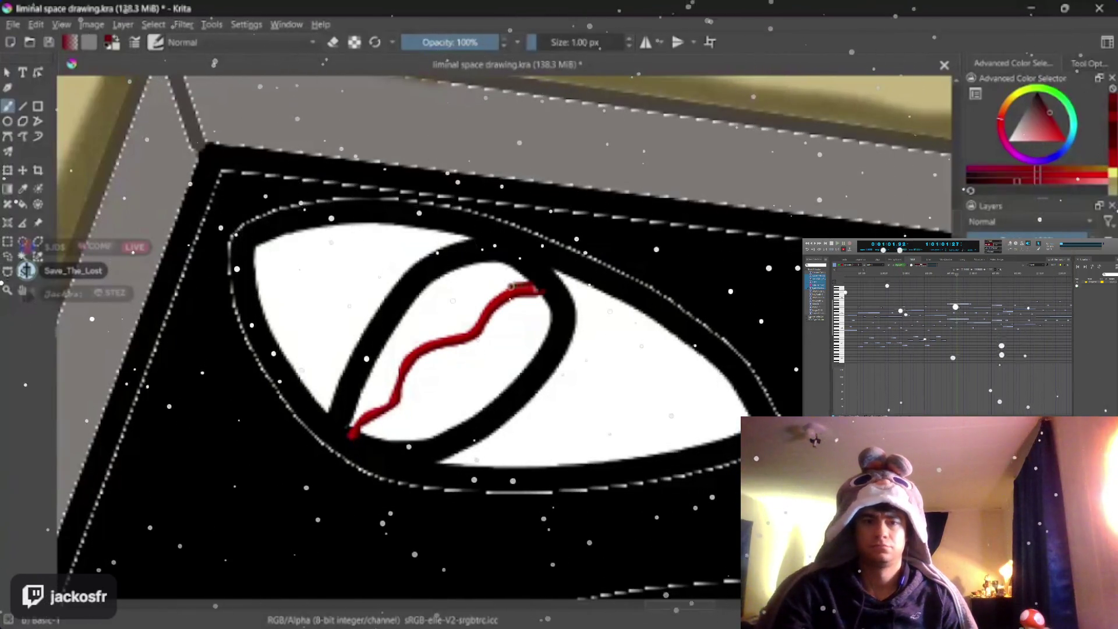
{"action": "left_click_drag", "start_coordinate": [533, 285], "coordinate": [453, 332]}
{"action": "key", "text": "bracketleft"}
{"action": "key", "text": "bracketleft"}
{"action": "key", "text": "bracketleft"}
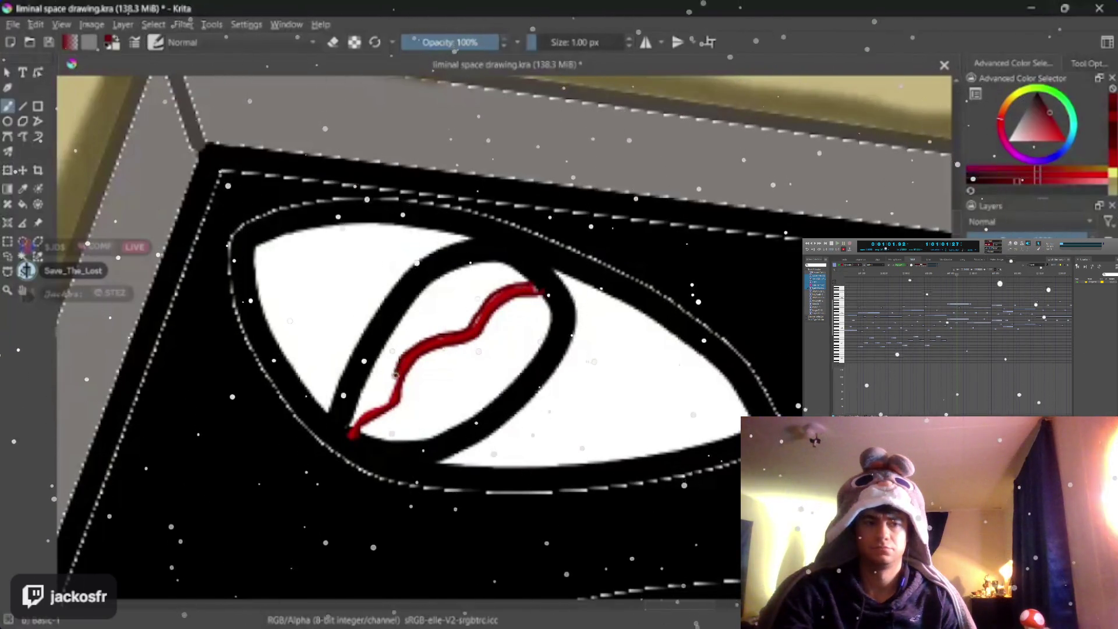
{"action": "left_click_drag", "start_coordinate": [396, 374], "coordinate": [348, 431]}
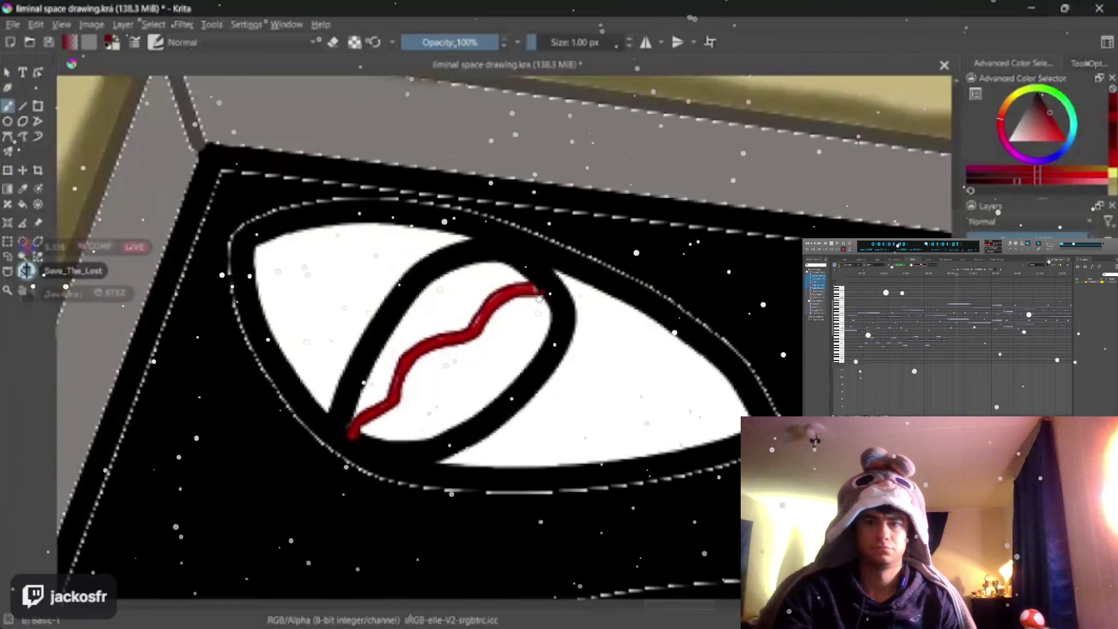
Step: Rework the full vein with a 4 px stroke, then a thin 2 px trace
{"action": "key", "text": "bracketright"}
{"action": "key", "text": "bracketright"}
{"action": "key", "text": "bracketright"}
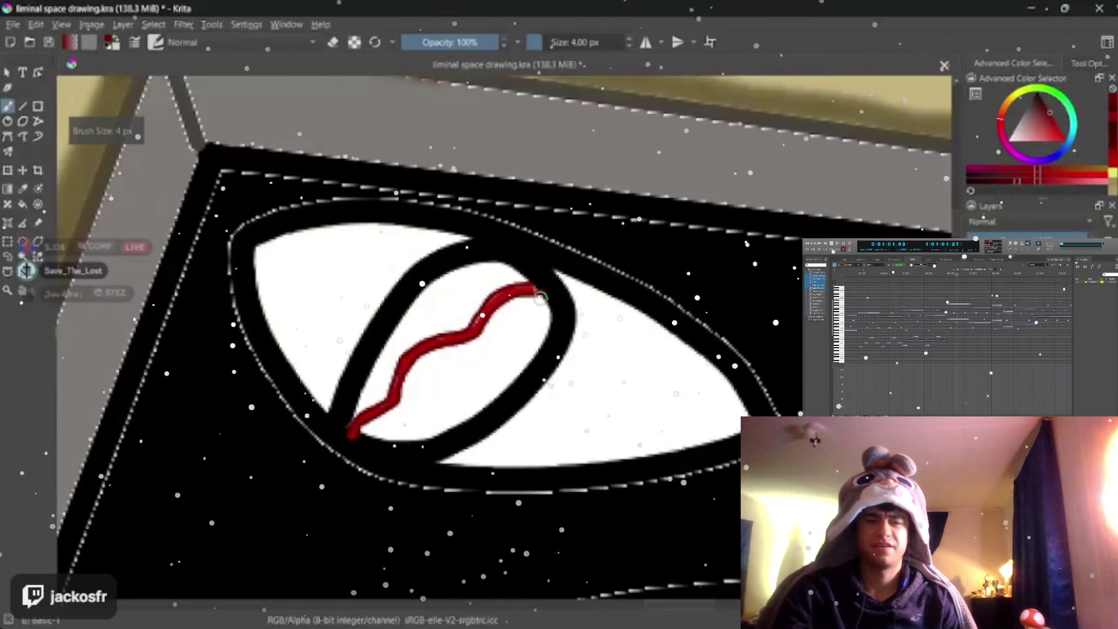
{"action": "mouse_move", "coordinate": [540, 295]}
{"action": "left_mouse_down"}
{"action": "mouse_move", "coordinate": [404, 384]}
{"action": "mouse_move", "coordinate": [353, 434]}
{"action": "left_mouse_up"}
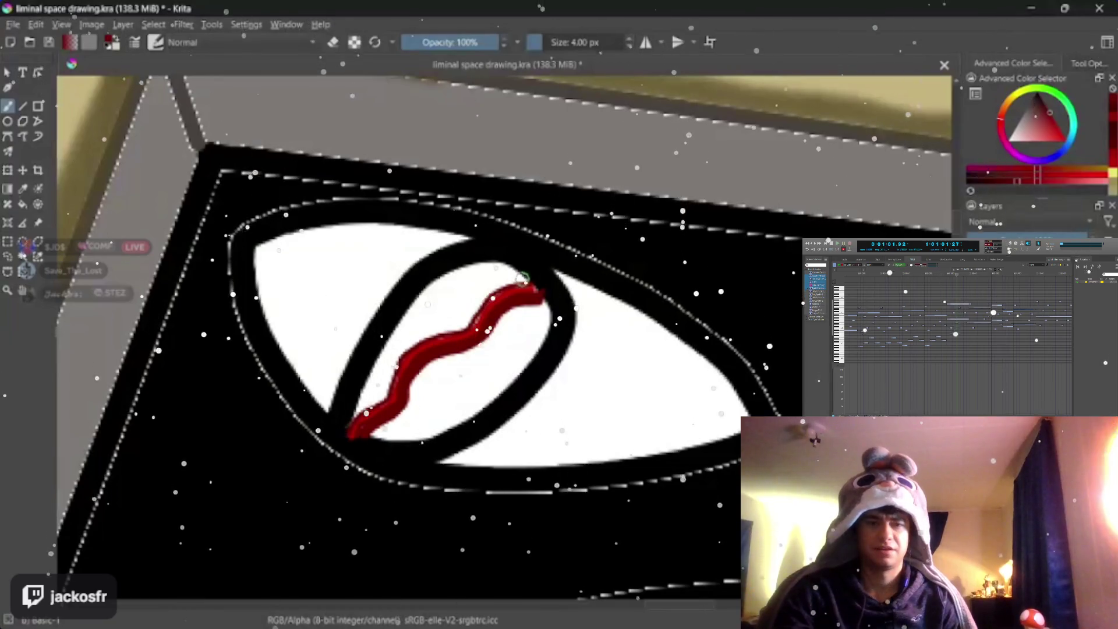
{"action": "key", "text": "bracketleft"}
{"action": "key", "text": "bracketleft"}
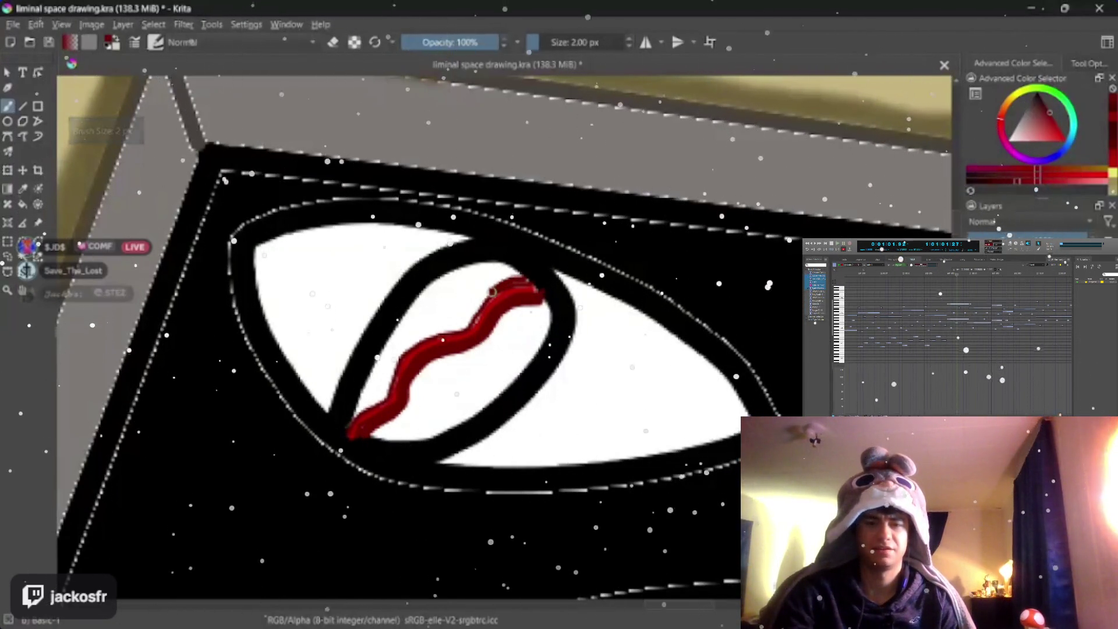
{"action": "left_click_drag", "start_coordinate": [492, 293], "coordinate": [384, 395]}
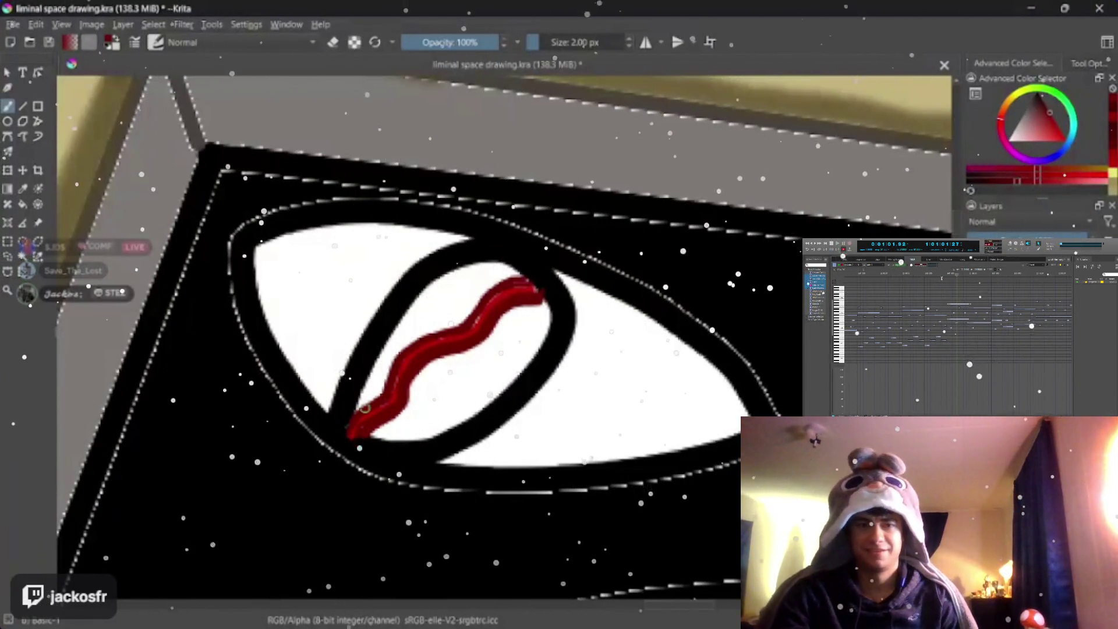
{"action": "scroll", "coordinate": [517, 269], "scroll_direction": "down", "scroll_amount": 1}
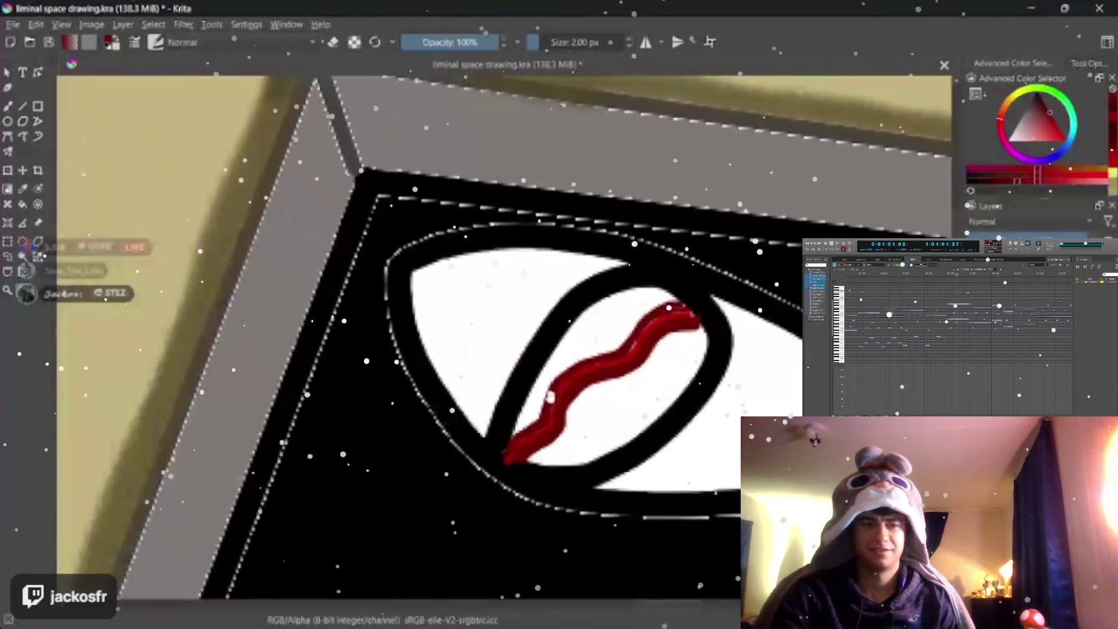
{"action": "scroll", "coordinate": [517, 269], "scroll_direction": "down", "scroll_amount": 3}
{"action": "scroll", "coordinate": [572, 410], "scroll_direction": "down", "scroll_amount": 2}
{"action": "scroll", "coordinate": [582, 406], "scroll_direction": "down", "scroll_amount": 1}
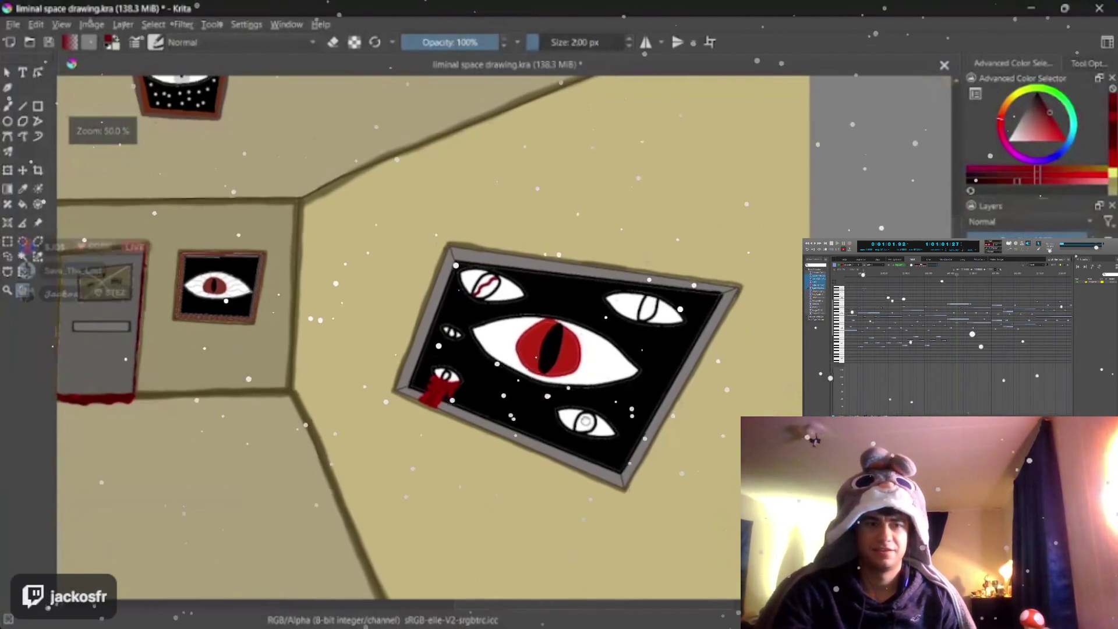
{"action": "scroll", "coordinate": [594, 402], "scroll_direction": "down", "scroll_amount": 1}
{"action": "scroll", "coordinate": [606, 399], "scroll_direction": "down", "scroll_amount": 1}
{"action": "scroll", "coordinate": [606, 399], "scroll_direction": "down", "scroll_amount": 2}
{"action": "scroll", "coordinate": [629, 403], "scroll_direction": "up", "scroll_amount": 1}
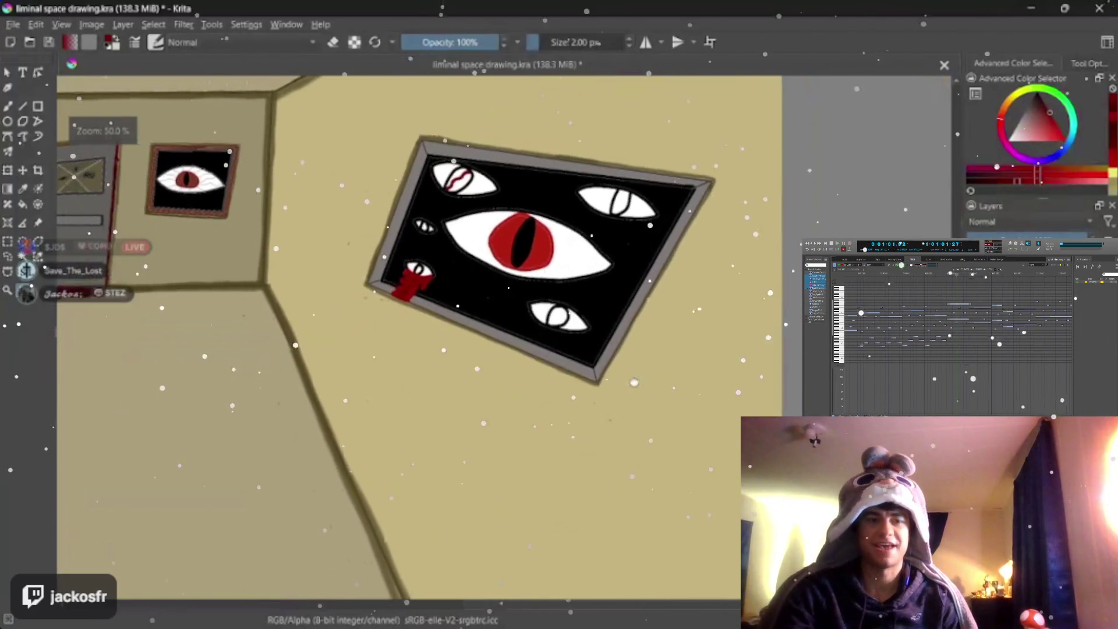
{"action": "scroll", "coordinate": [653, 407], "scroll_direction": "up", "scroll_amount": 1}
{"action": "scroll", "coordinate": [675, 413], "scroll_direction": "up", "scroll_amount": 1}
{"action": "scroll", "coordinate": [687, 408], "scroll_direction": "down", "scroll_amount": 1}
{"action": "scroll", "coordinate": [710, 402], "scroll_direction": "down", "scroll_amount": 1}
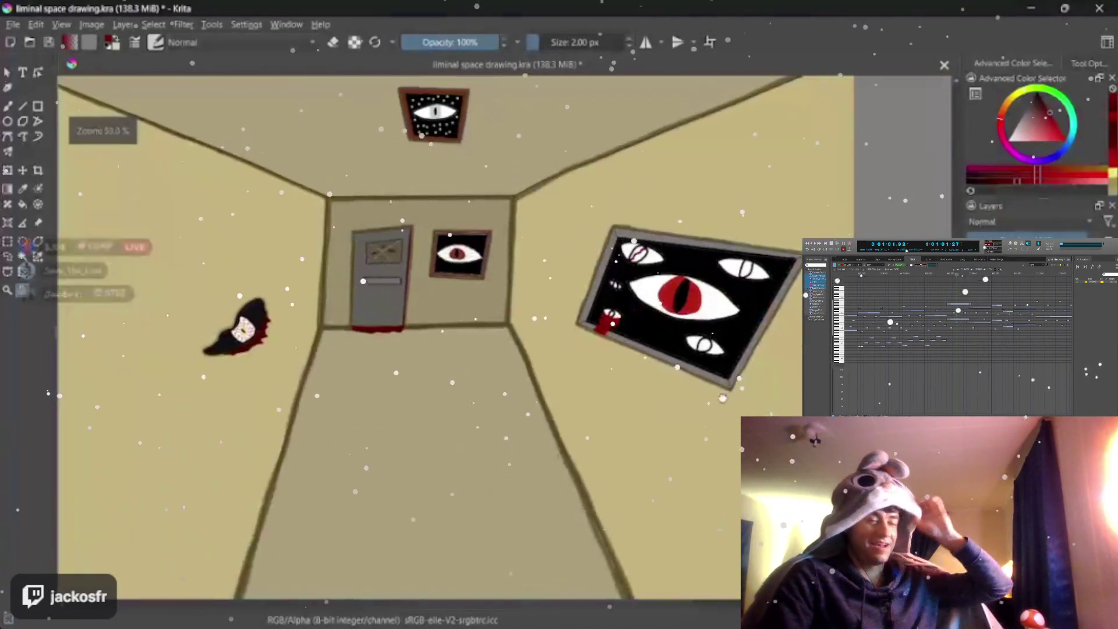
{"action": "scroll", "coordinate": [746, 393], "scroll_direction": "up", "scroll_amount": 2}
{"action": "scroll", "coordinate": [781, 385], "scroll_direction": "down", "scroll_amount": 1}
{"action": "scroll", "coordinate": [781, 384], "scroll_direction": "down", "scroll_amount": 1}
{"action": "scroll", "coordinate": [647, 402], "scroll_direction": "up", "scroll_amount": 1}
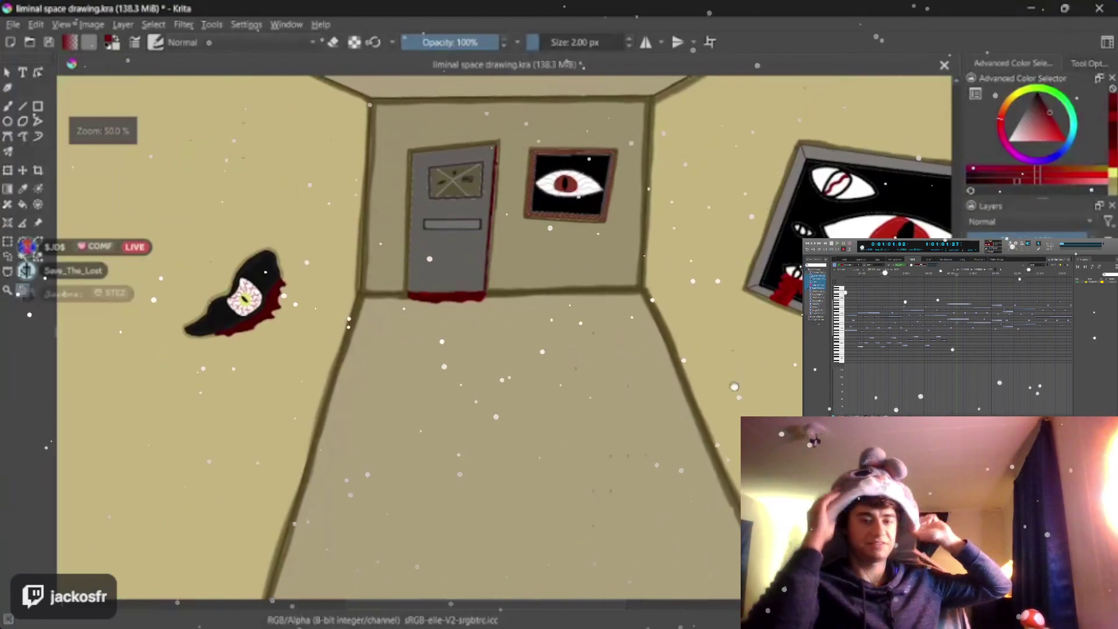
{"action": "scroll", "coordinate": [571, 406], "scroll_direction": "down", "scroll_amount": 1}
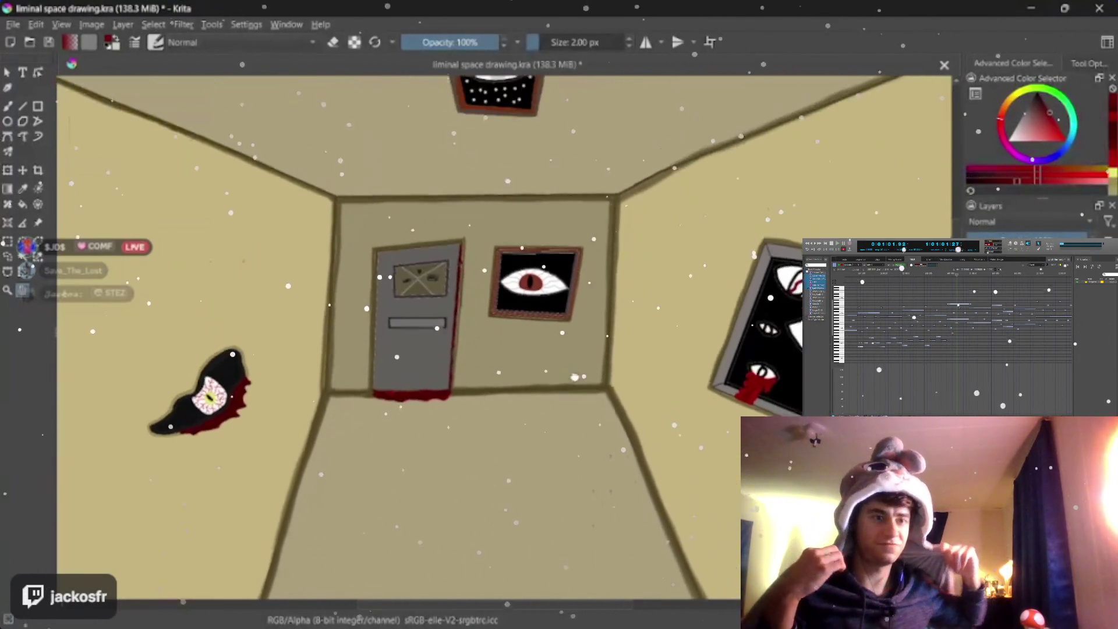
{"action": "scroll", "coordinate": [572, 405], "scroll_direction": "up", "scroll_amount": 1}
{"action": "scroll", "coordinate": [571, 406], "scroll_direction": "up", "scroll_amount": 1}
{"action": "scroll", "coordinate": [570, 408], "scroll_direction": "down", "scroll_amount": 1}
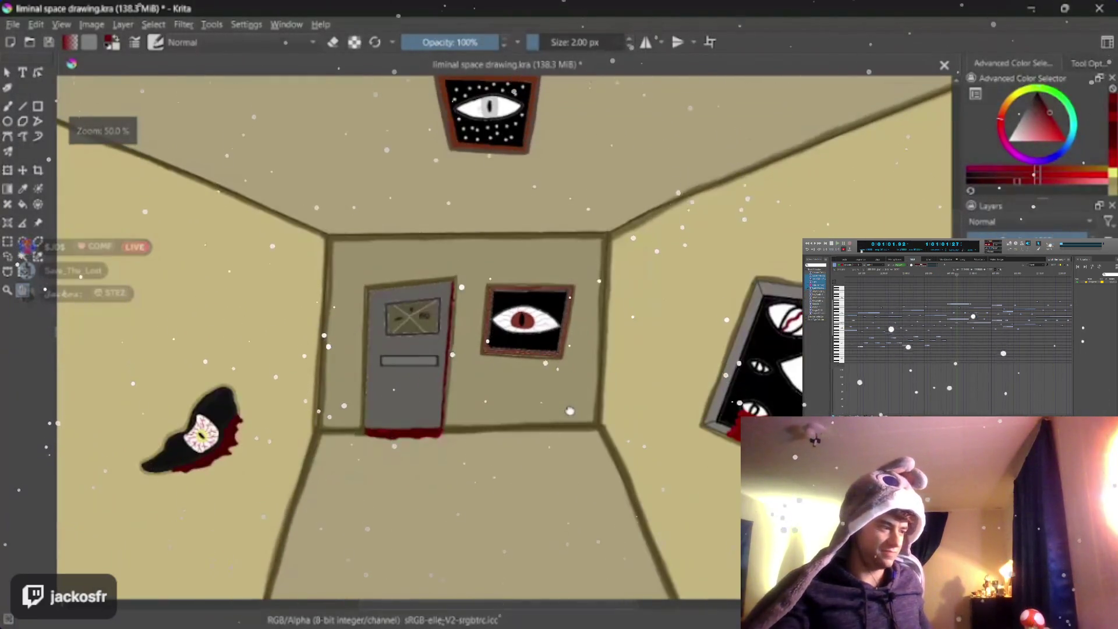
{"action": "scroll", "coordinate": [569, 411], "scroll_direction": "up", "scroll_amount": 1}
{"action": "left_click_drag", "start_coordinate": [569, 412], "coordinate": [573, 391]}
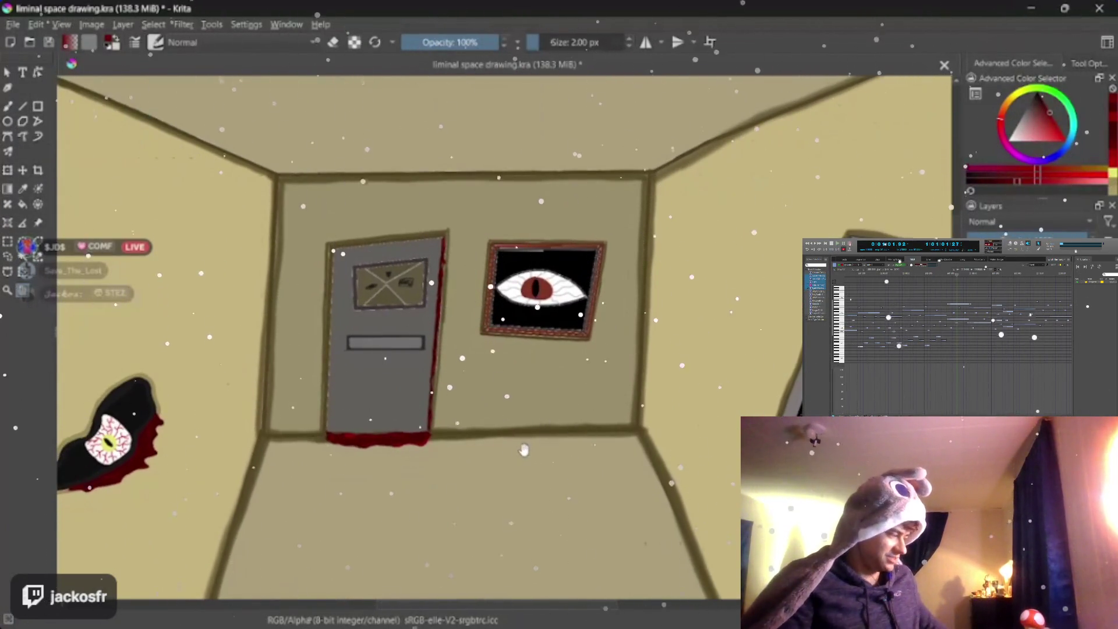
{"action": "scroll", "coordinate": [524, 449], "scroll_direction": "up", "scroll_amount": 5}
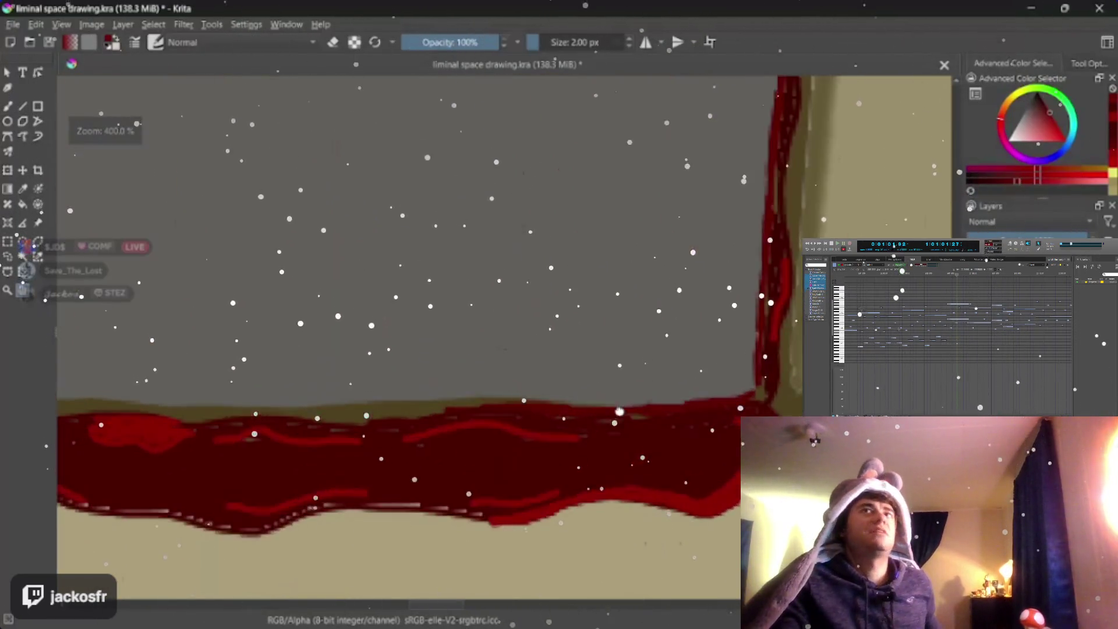
{"action": "left_click_drag", "start_coordinate": [58, 442], "coordinate": [658, 338]}
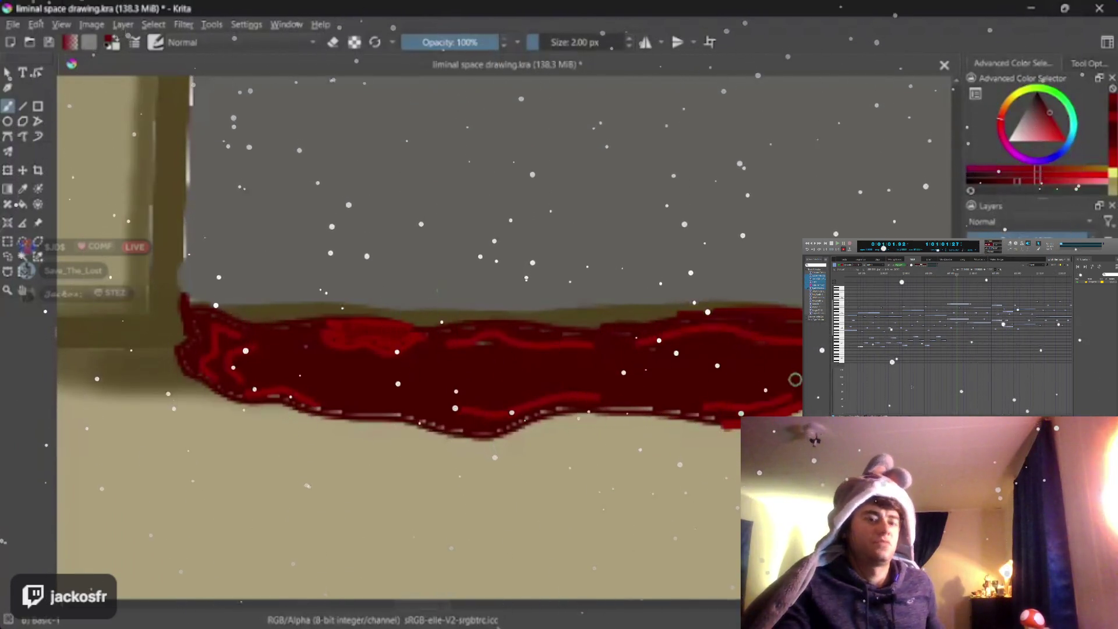
{"action": "left_click_drag", "start_coordinate": [762, 345], "coordinate": [655, 338]}
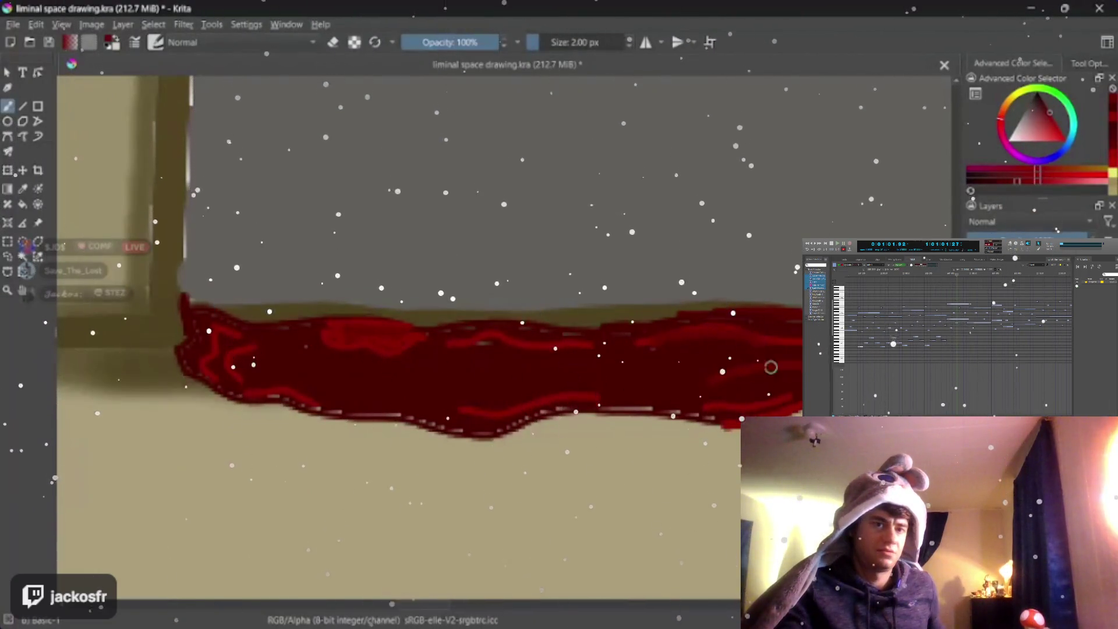
{"action": "key", "text": "ctrl+z"}
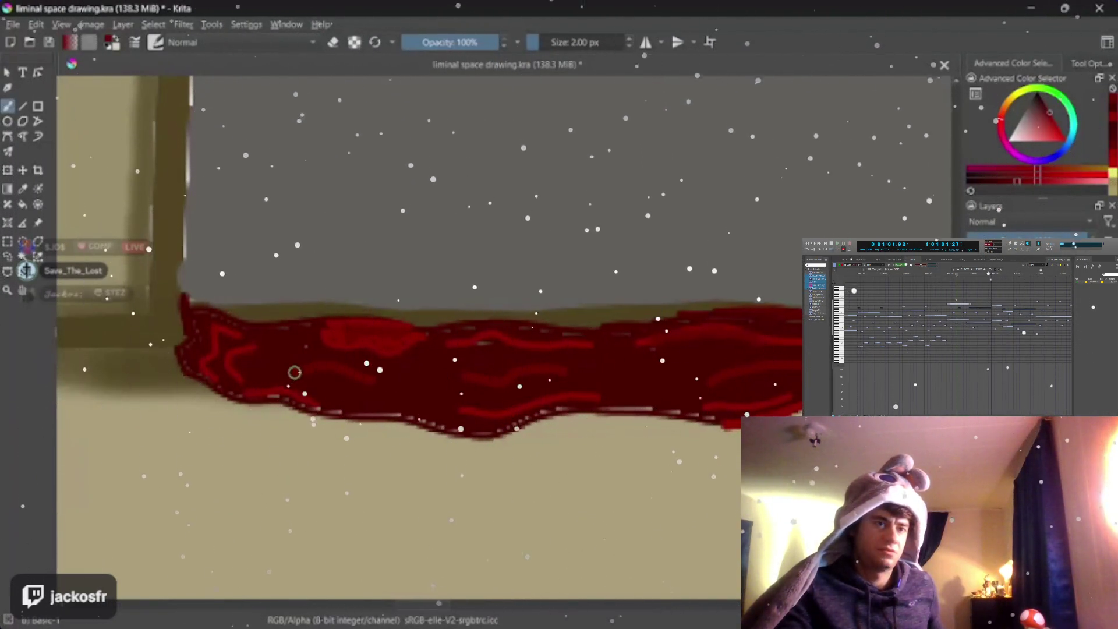
{"action": "key", "text": "ctrl+z"}
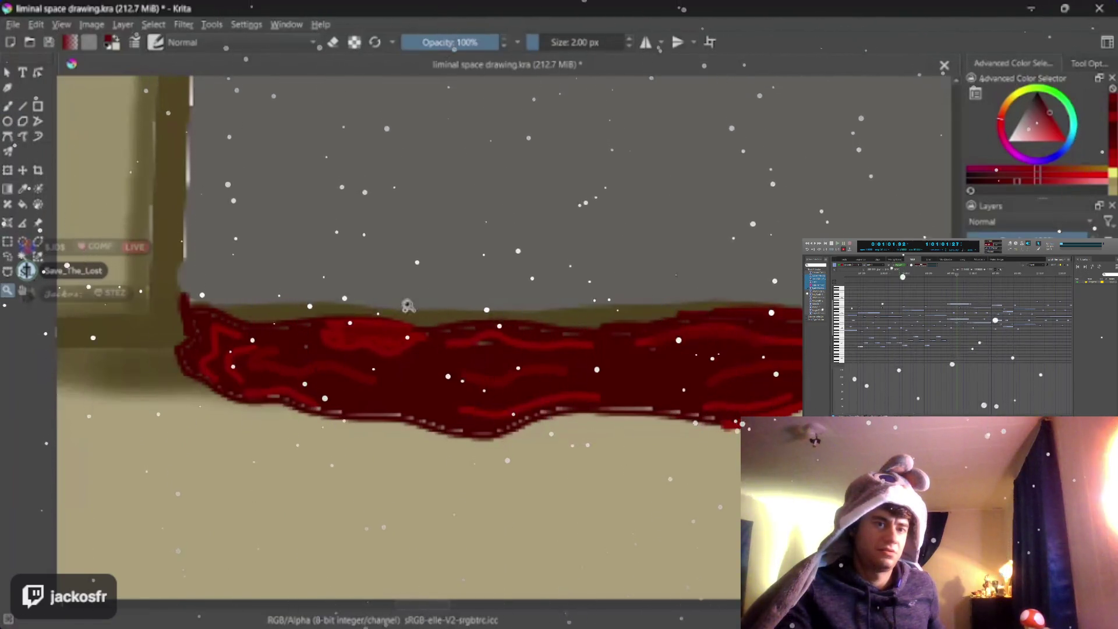
{"action": "left_click", "coordinate": [8, 289]}
{"action": "mouse_move", "coordinate": [451, 326]}
{"action": "left_mouse_down"}
{"action": "mouse_move", "coordinate": [506, 392]}
{"action": "mouse_move", "coordinate": [431, 294]}
{"action": "left_mouse_up"}
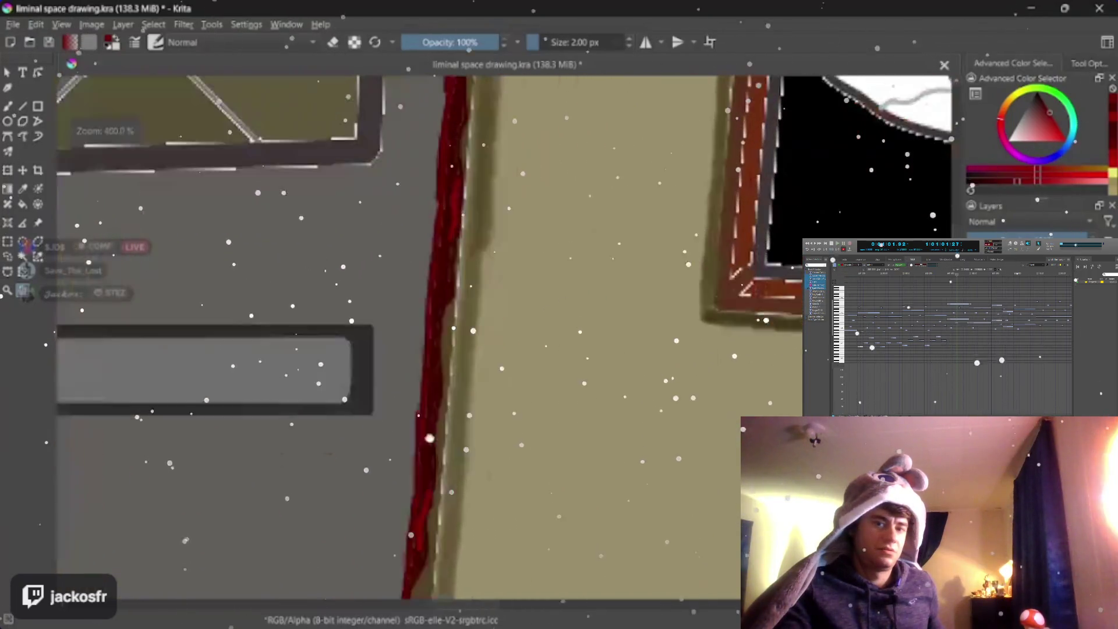
Step: Set the freehand brush to 1 px and frame the eye painting's frame beside the door
{"action": "key", "text": "b"}
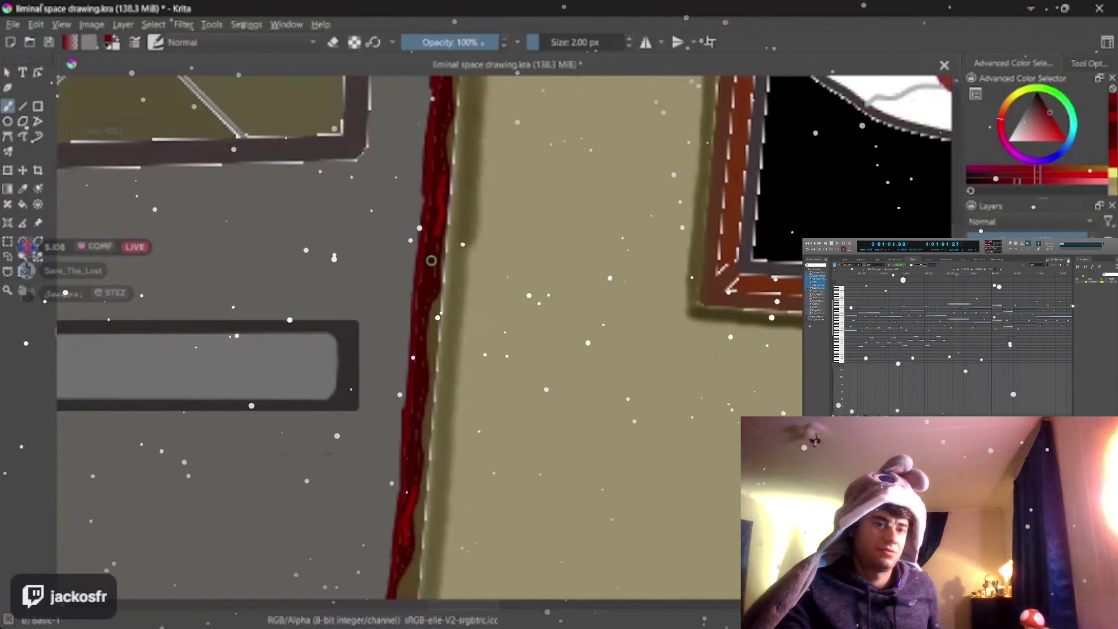
{"action": "key", "text": "bracketleft"}
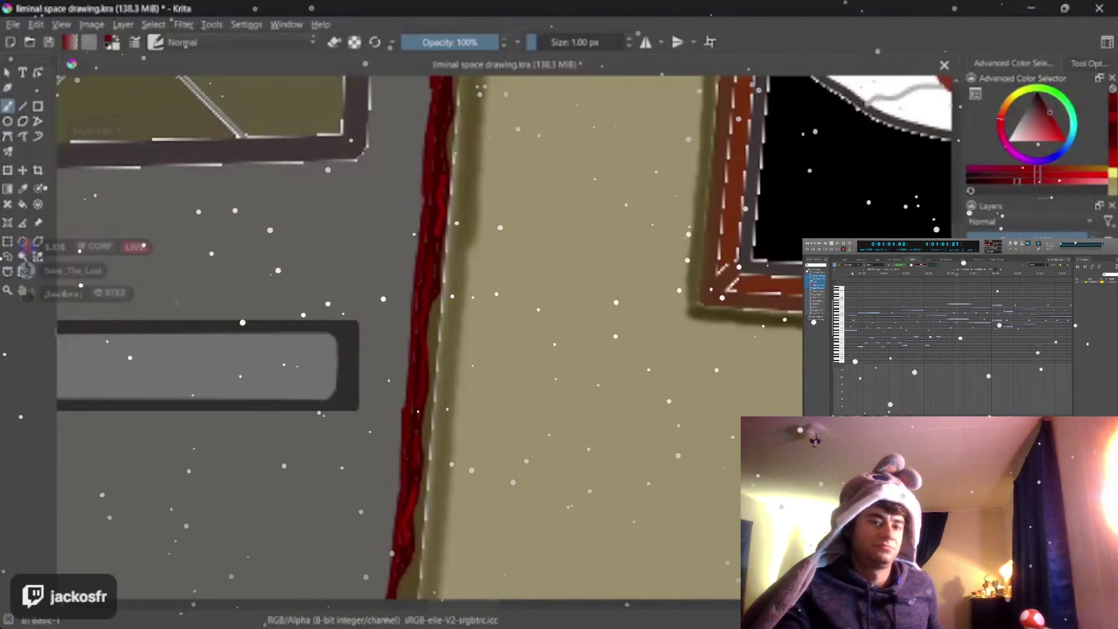
{"action": "mouse_move", "coordinate": [366, 246]}
{"action": "left_mouse_down"}
{"action": "mouse_move", "coordinate": [289, 348]}
{"action": "mouse_move", "coordinate": [312, 367]}
{"action": "left_mouse_up"}
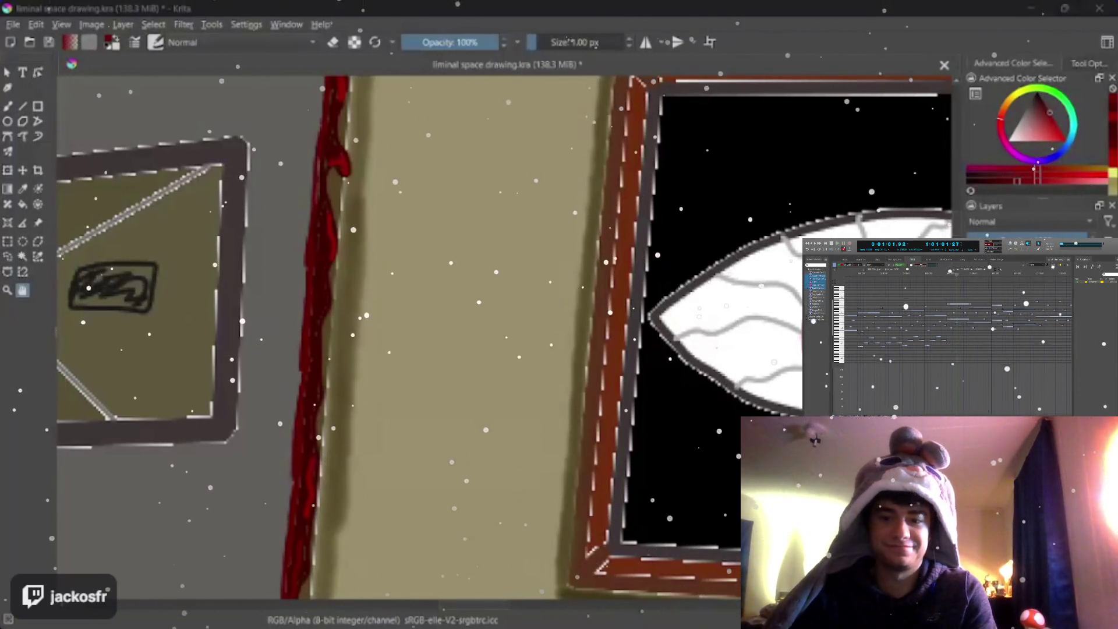
{"action": "key", "text": "b"}
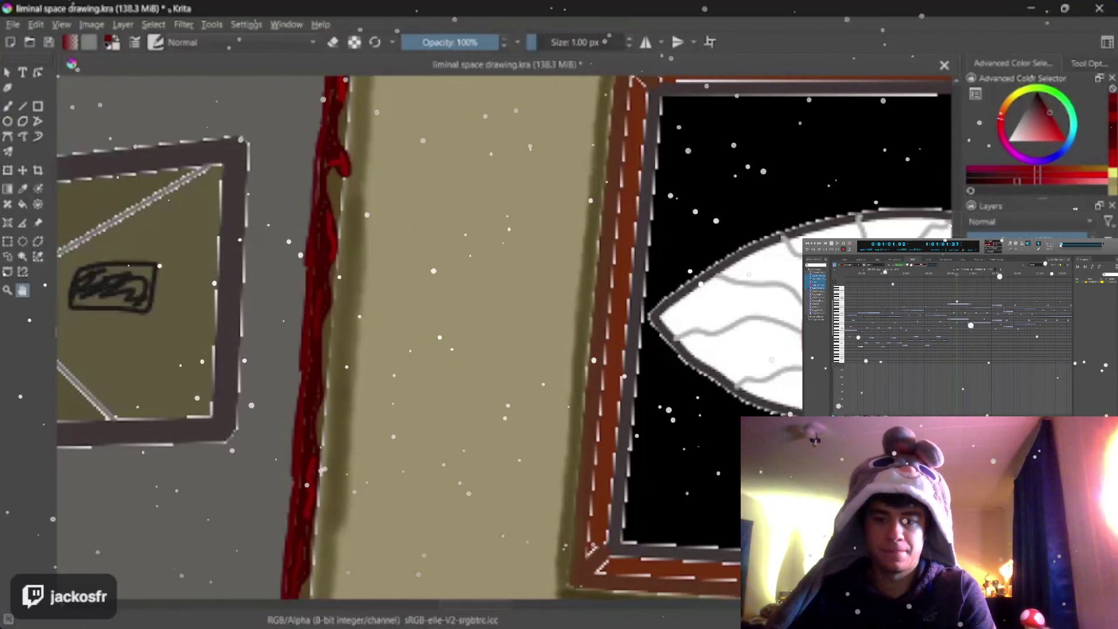
{"action": "scroll", "coordinate": [481, 402], "scroll_direction": "down", "scroll_amount": 2}
{"action": "scroll", "coordinate": [481, 402], "scroll_direction": "down", "scroll_amount": 2}
{"action": "scroll", "coordinate": [478, 417], "scroll_direction": "up", "scroll_amount": 1}
{"action": "scroll", "coordinate": [501, 402], "scroll_direction": "up", "scroll_amount": 1}
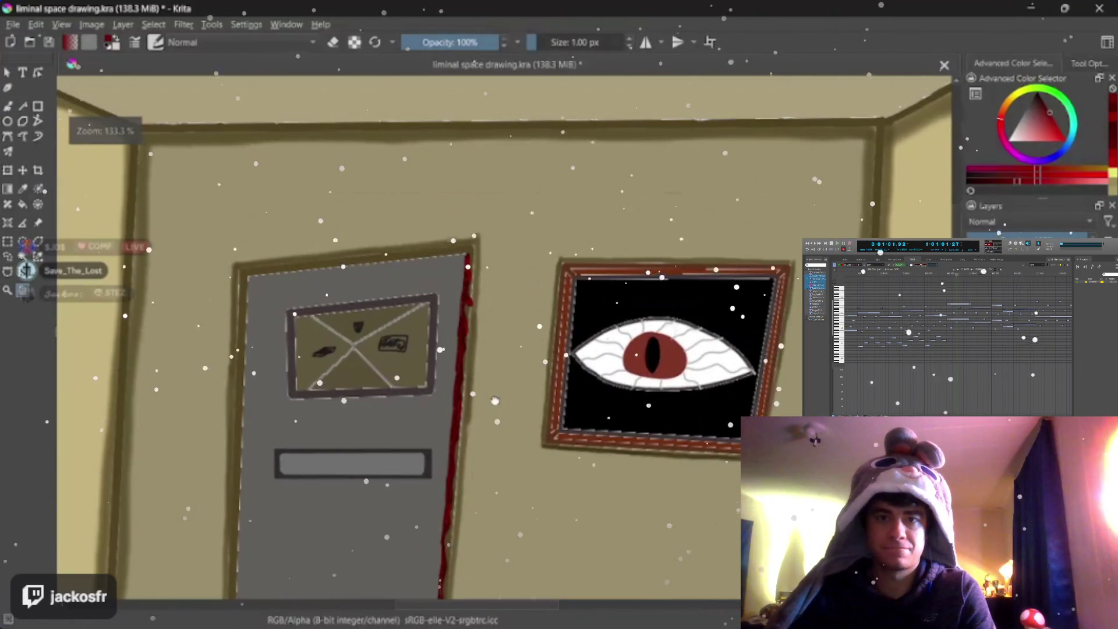
{"action": "scroll", "coordinate": [524, 384], "scroll_direction": "up", "scroll_amount": 1}
{"action": "scroll", "coordinate": [547, 364], "scroll_direction": "up", "scroll_amount": 1}
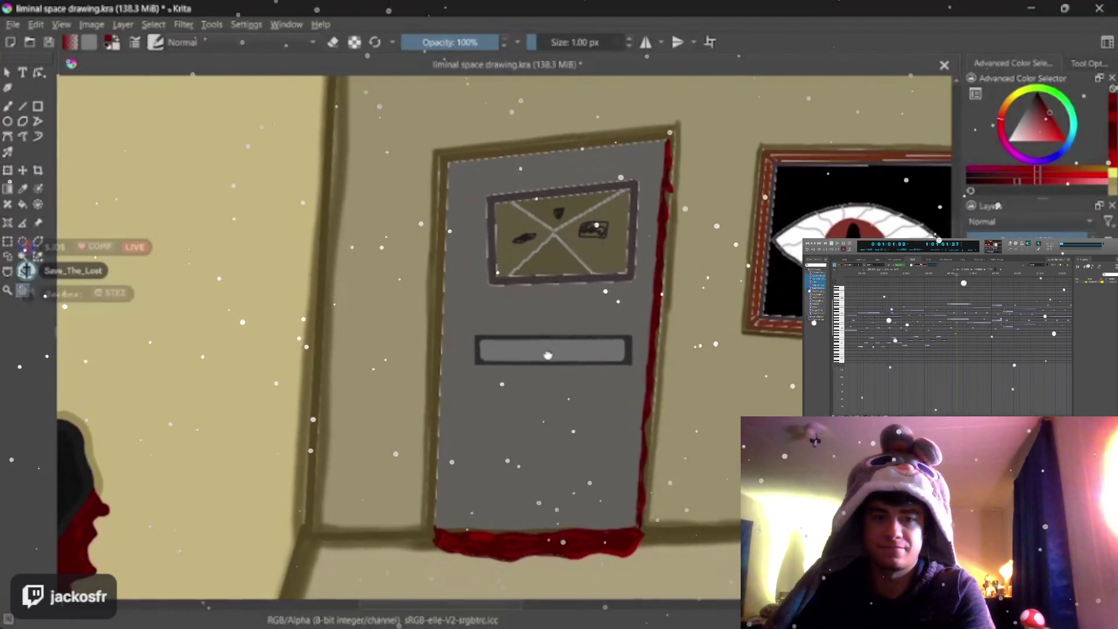
{"action": "scroll", "coordinate": [548, 364], "scroll_direction": "up", "scroll_amount": 1}
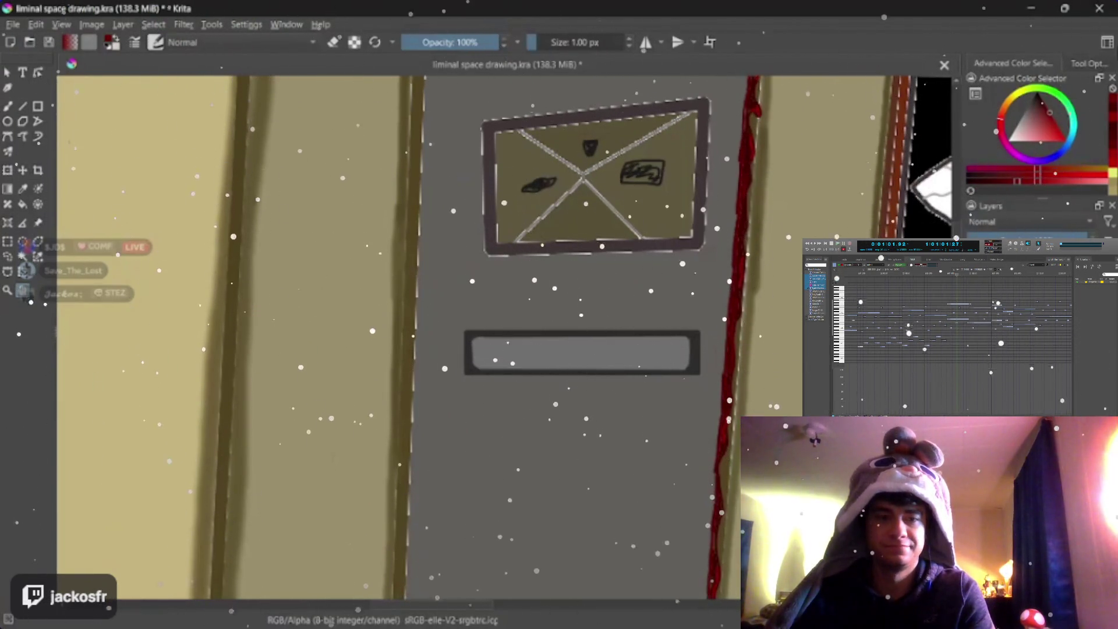
{"action": "right_click", "coordinate": [757, 9]}
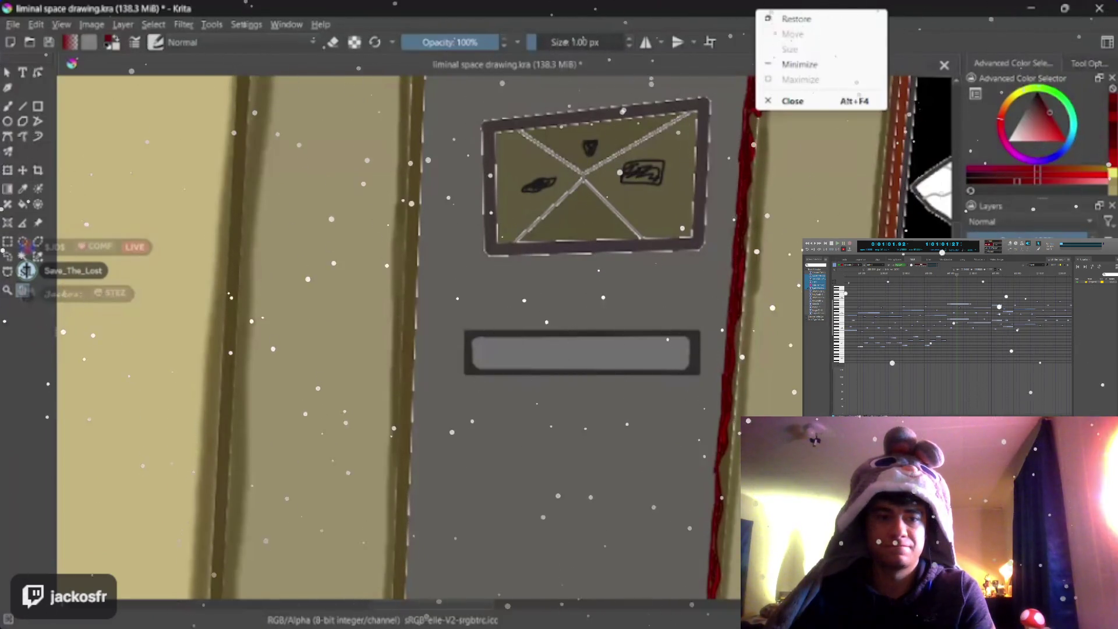
{"action": "key", "text": "Escape"}
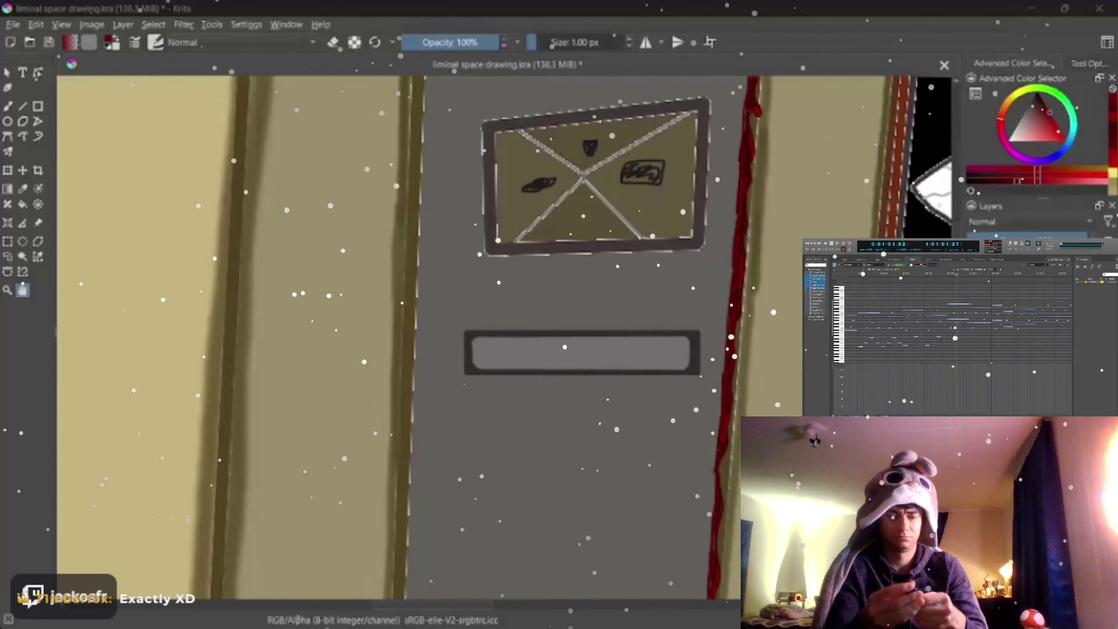
{"action": "scroll", "coordinate": [376, 339], "scroll_direction": "down", "scroll_amount": 6}
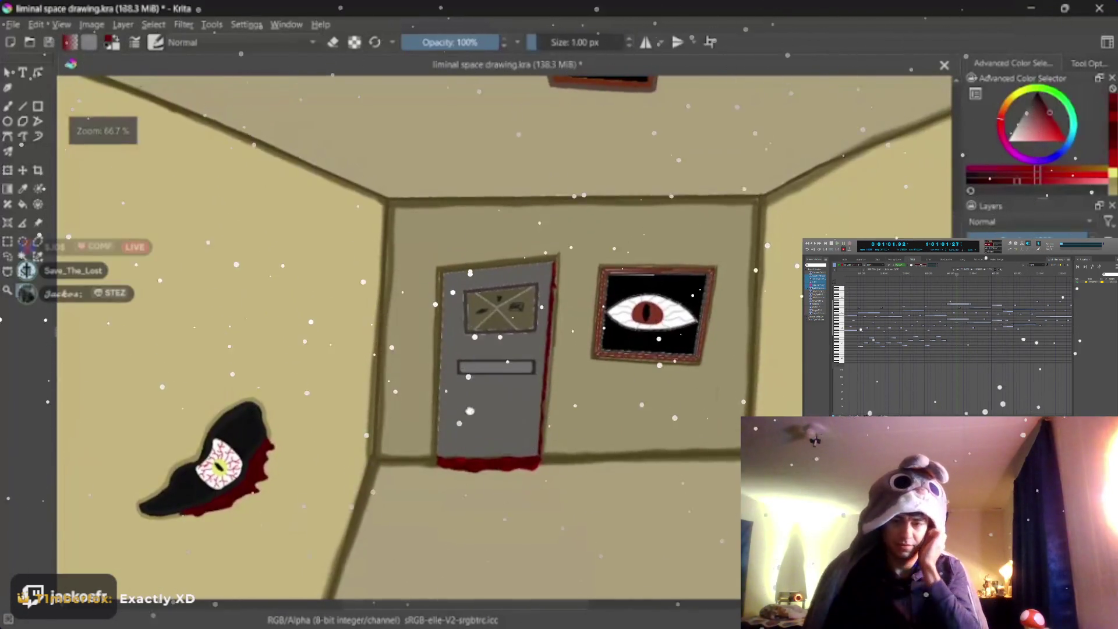
{"action": "scroll", "coordinate": [376, 339], "scroll_direction": "up", "scroll_amount": 2}
{"action": "scroll", "coordinate": [470, 360], "scroll_direction": "up", "scroll_amount": 1}
{"action": "scroll", "coordinate": [478, 352], "scroll_direction": "up", "scroll_amount": 1}
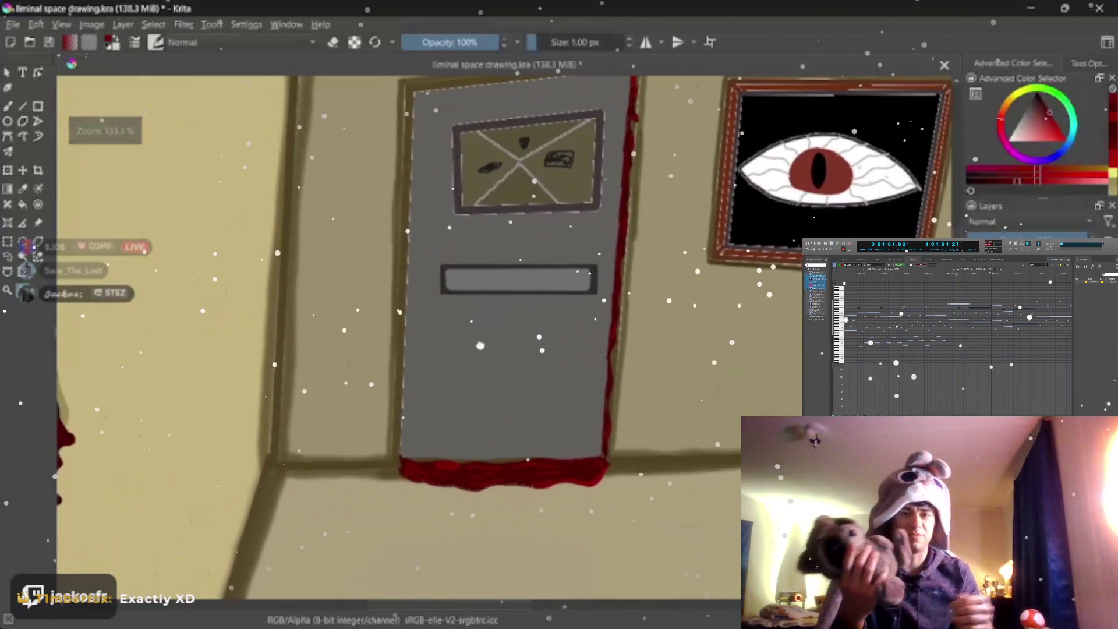
{"action": "scroll", "coordinate": [489, 344], "scroll_direction": "up", "scroll_amount": 1}
{"action": "scroll", "coordinate": [499, 336], "scroll_direction": "up", "scroll_amount": 1}
{"action": "scroll", "coordinate": [499, 337], "scroll_direction": "down", "scroll_amount": 2}
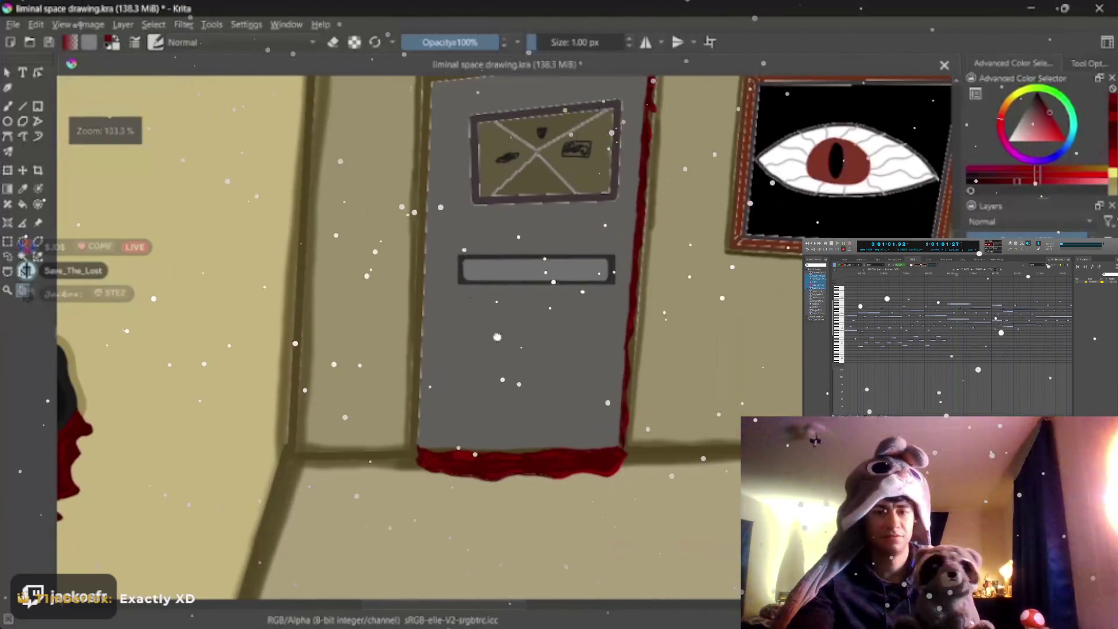
{"action": "scroll", "coordinate": [498, 337], "scroll_direction": "down", "scroll_amount": 1}
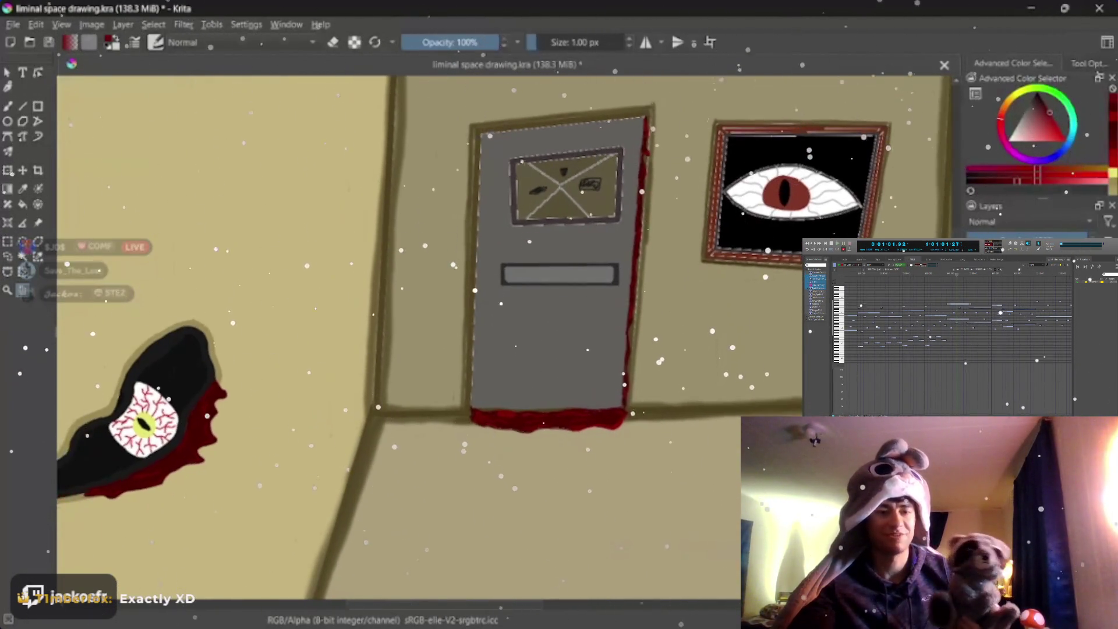
{"action": "scroll", "coordinate": [466, 349], "scroll_direction": "down", "scroll_amount": 1}
{"action": "scroll", "coordinate": [417, 368], "scroll_direction": "down", "scroll_amount": 1}
{"action": "scroll", "coordinate": [497, 349], "scroll_direction": "down", "scroll_amount": 1}
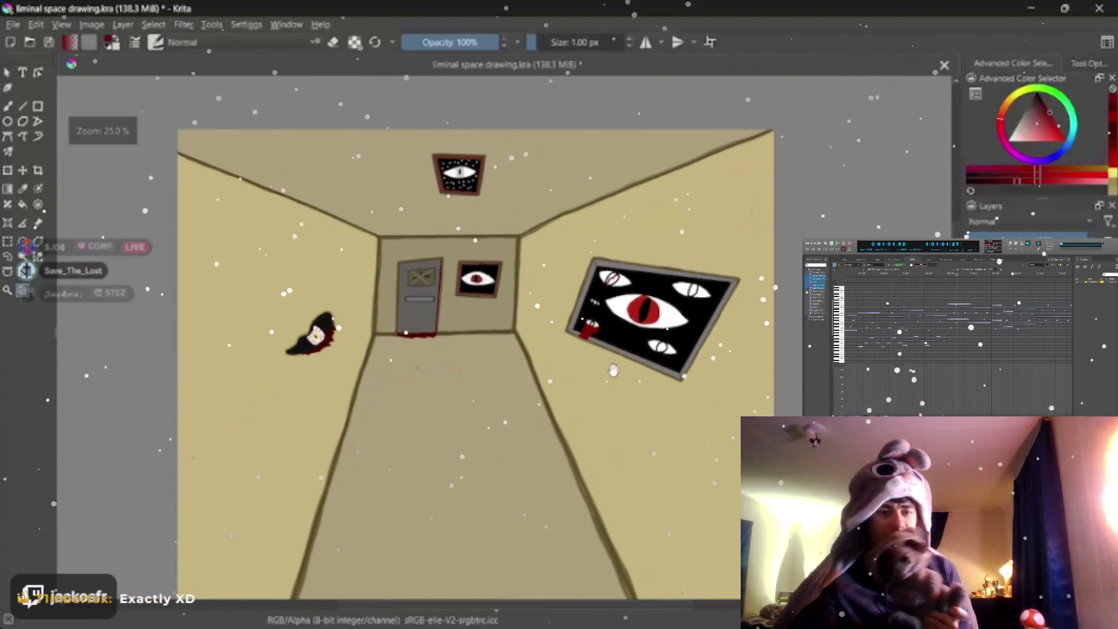
{"action": "scroll", "coordinate": [621, 364], "scroll_direction": "down", "scroll_amount": 3}
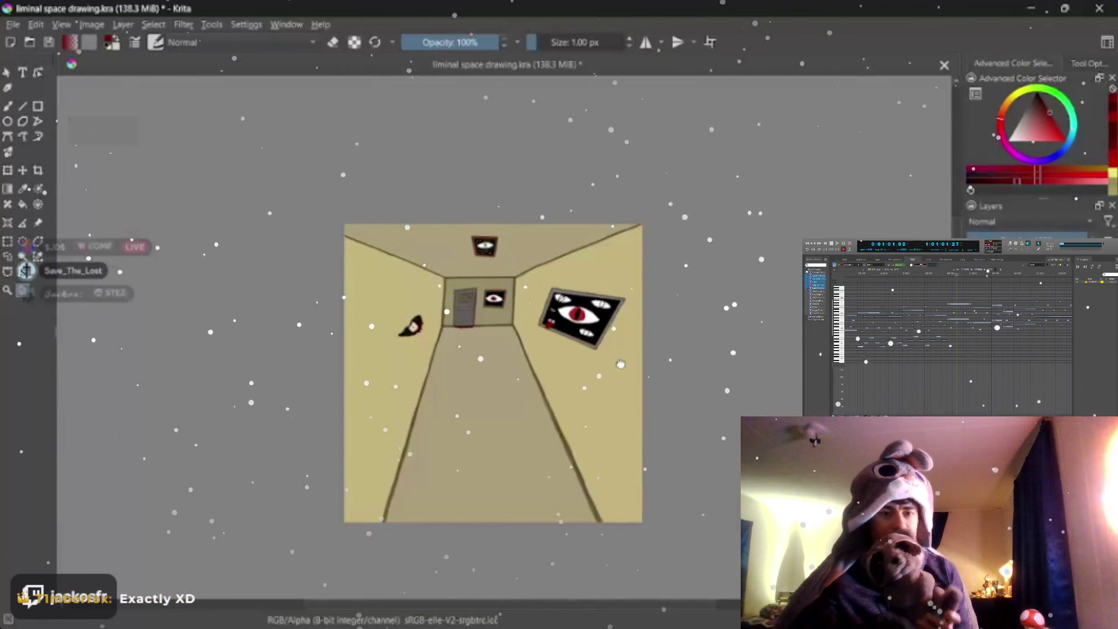
{"action": "left_click_drag", "start_coordinate": [620, 364], "coordinate": [618, 362]}
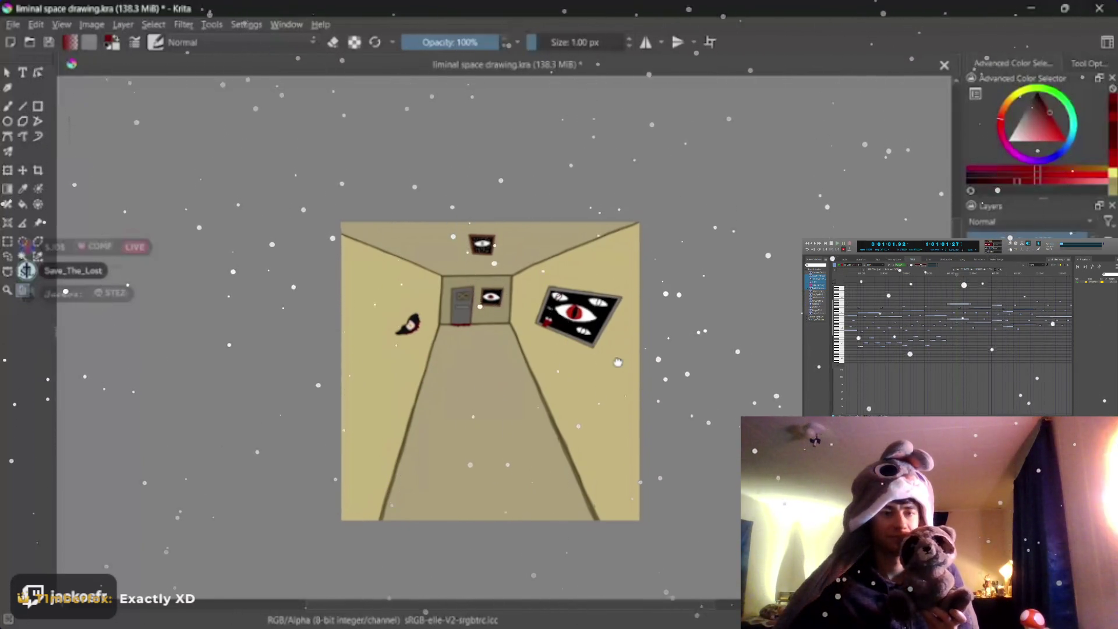
{"action": "key", "text": "plus"}
{"action": "key", "text": "minus"}
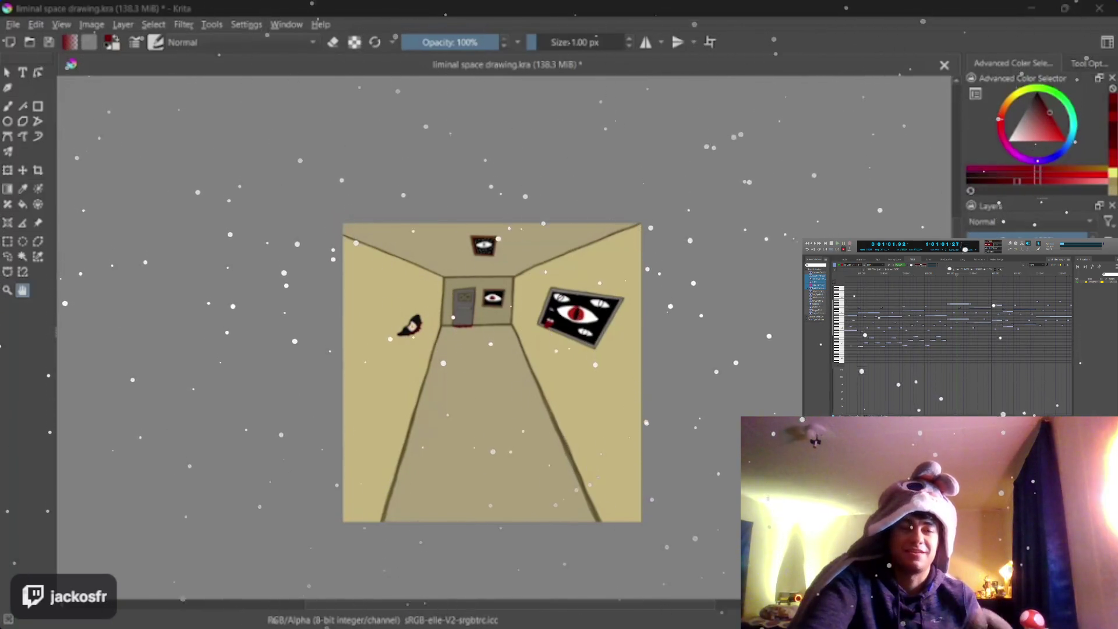
{"action": "scroll", "coordinate": [380, 187], "scroll_direction": "up", "scroll_amount": 1}
{"action": "scroll", "coordinate": [611, 264], "scroll_direction": "down", "scroll_amount": 1}
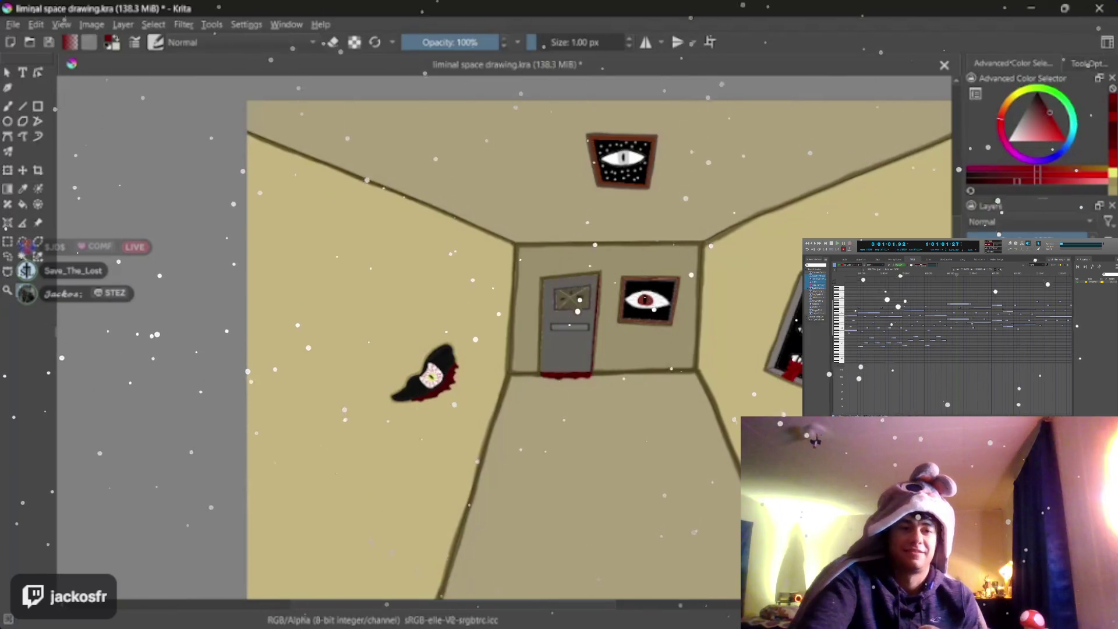
{"action": "key", "text": "ctrl+plus"}
{"action": "key", "text": "ctrl+plus"}
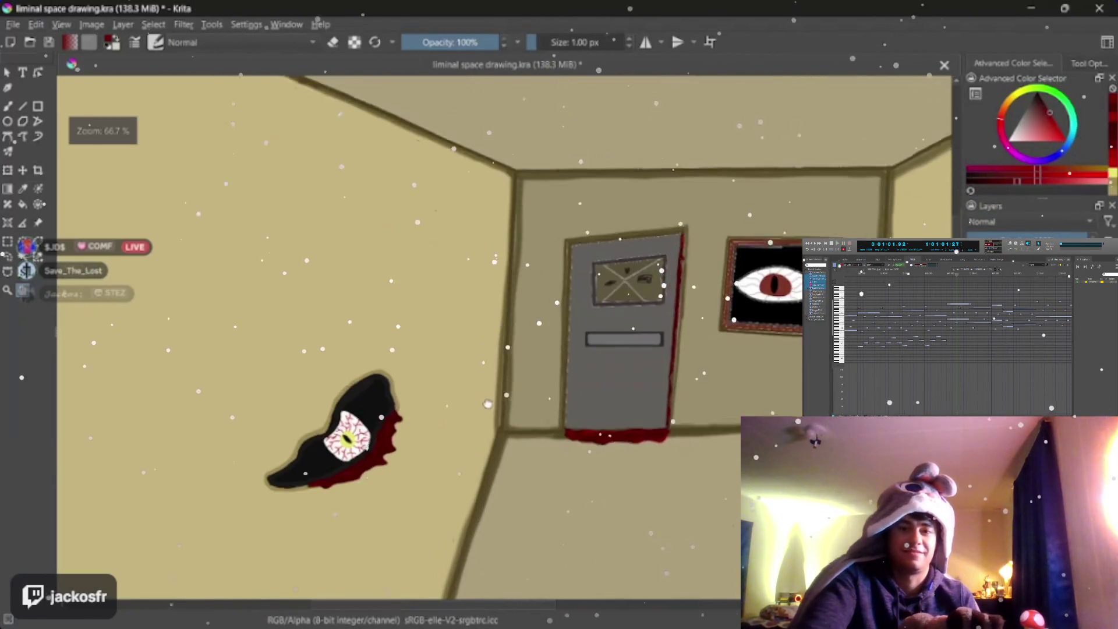
{"action": "key", "text": "ctrl+minus"}
{"action": "key", "text": "ctrl+minus"}
{"action": "key", "text": "ctrl+plus"}
{"action": "key", "text": "ctrl+plus"}
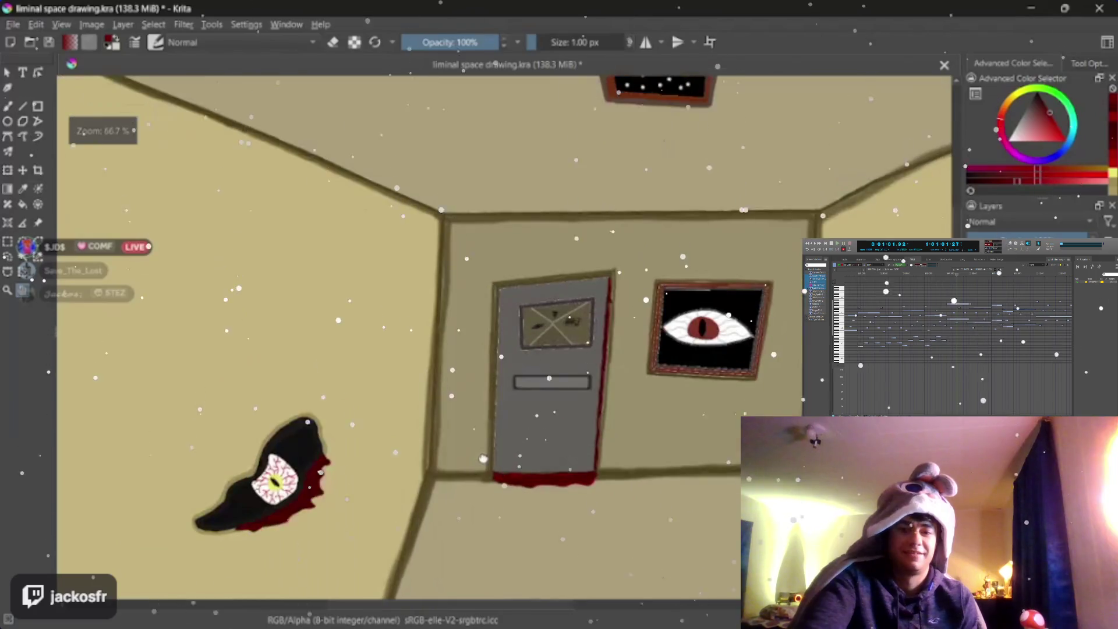
{"action": "key", "text": "ctrl+minus"}
{"action": "key", "text": "ctrl+plus"}
{"action": "left_click_drag", "start_coordinate": [483, 459], "coordinate": [540, 408]}
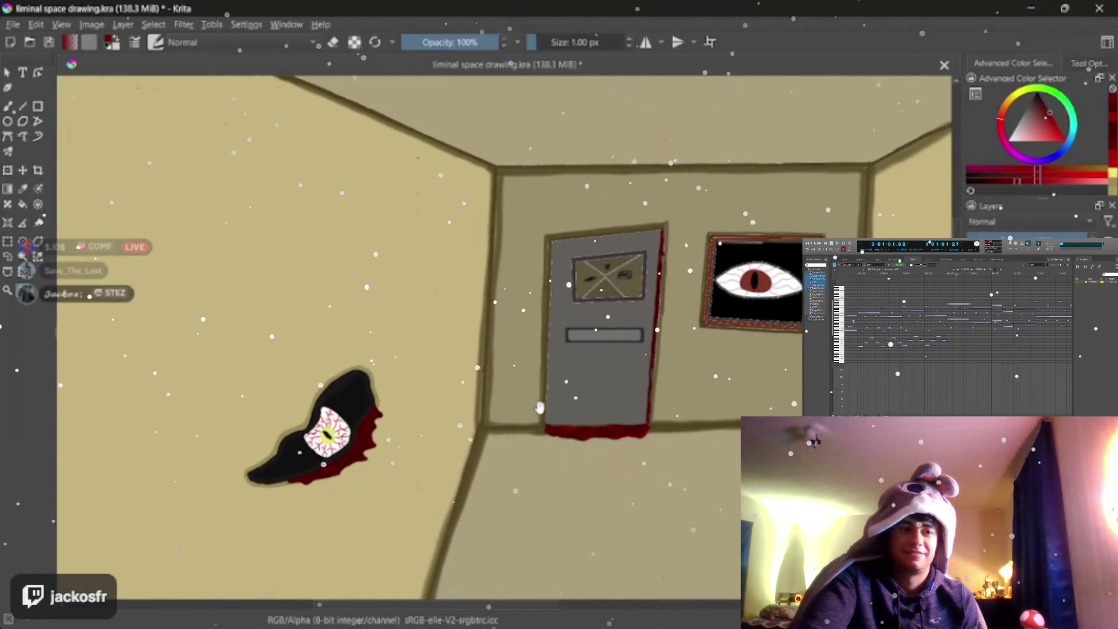
{"action": "key", "text": "ctrl+plus"}
{"action": "key", "text": "ctrl+plus"}
{"action": "left_click_drag", "start_coordinate": [420, 489], "coordinate": [506, 427]}
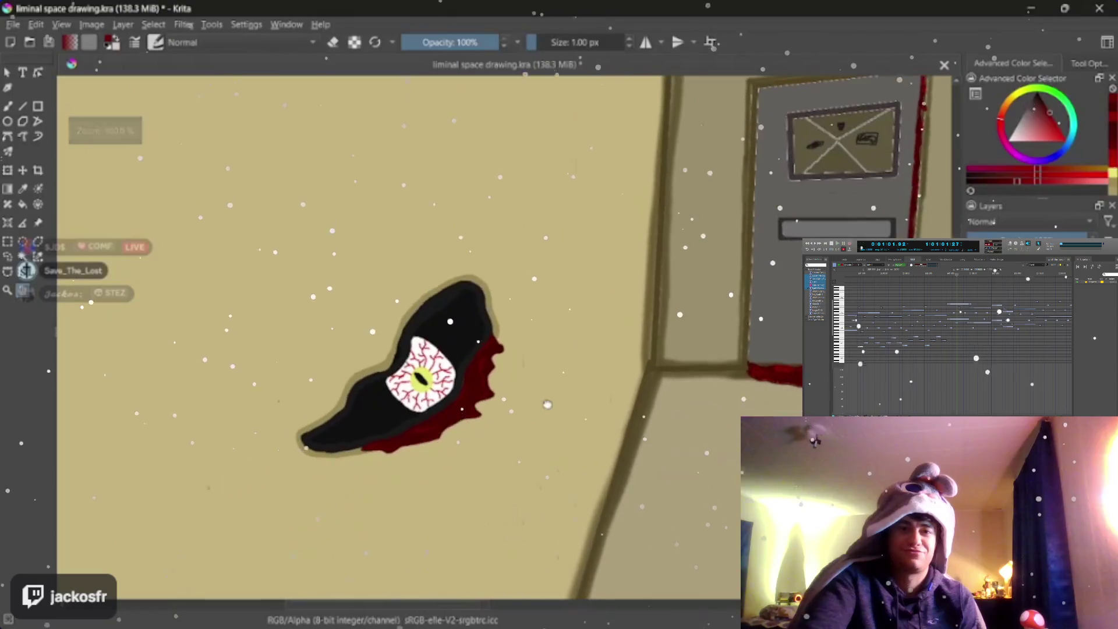
{"action": "key", "text": "ctrl+plus"}
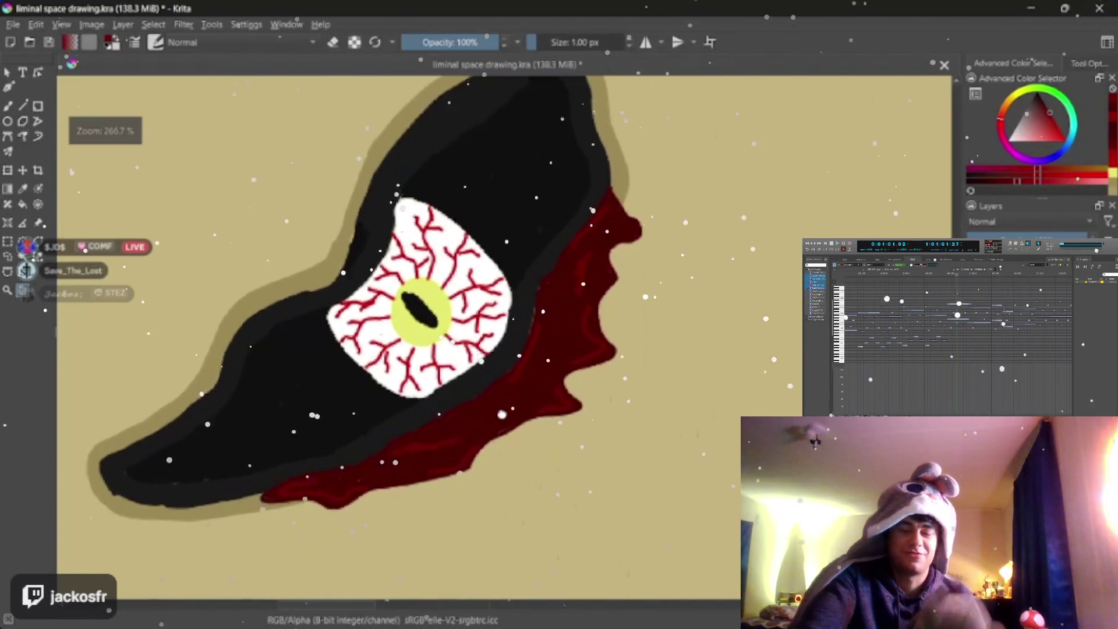
{"action": "key", "text": "ctrl+minus"}
{"action": "key", "text": "ctrl+minus"}
{"action": "key", "text": "ctrl+minus"}
{"action": "left_click_drag", "start_coordinate": [501, 413], "coordinate": [529, 411]}
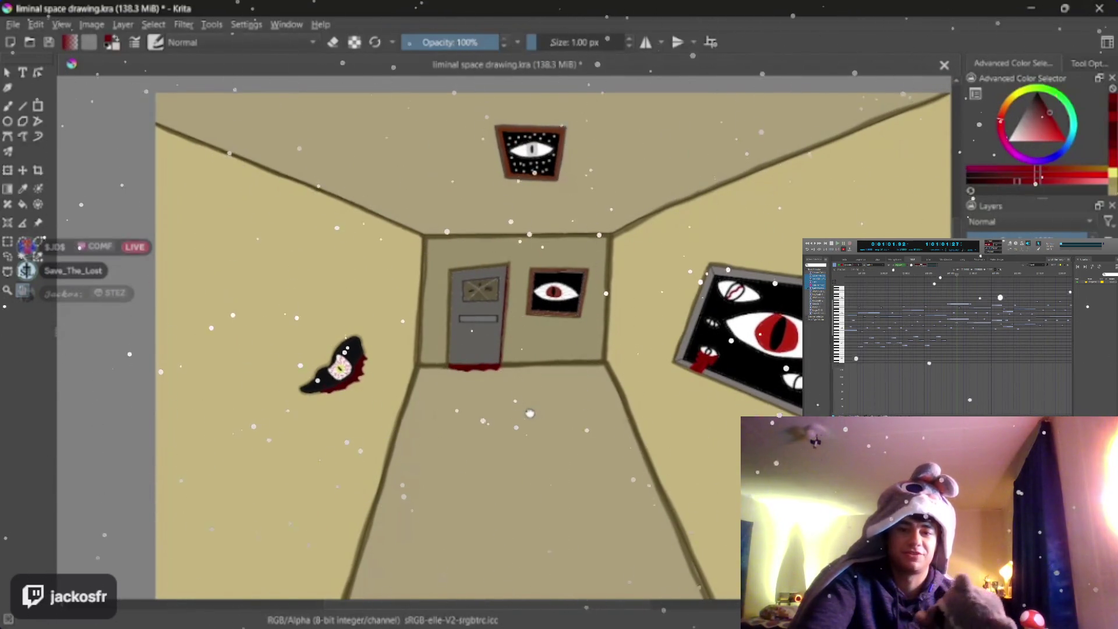
{"action": "left_click_drag", "start_coordinate": [530, 411], "coordinate": [532, 416]}
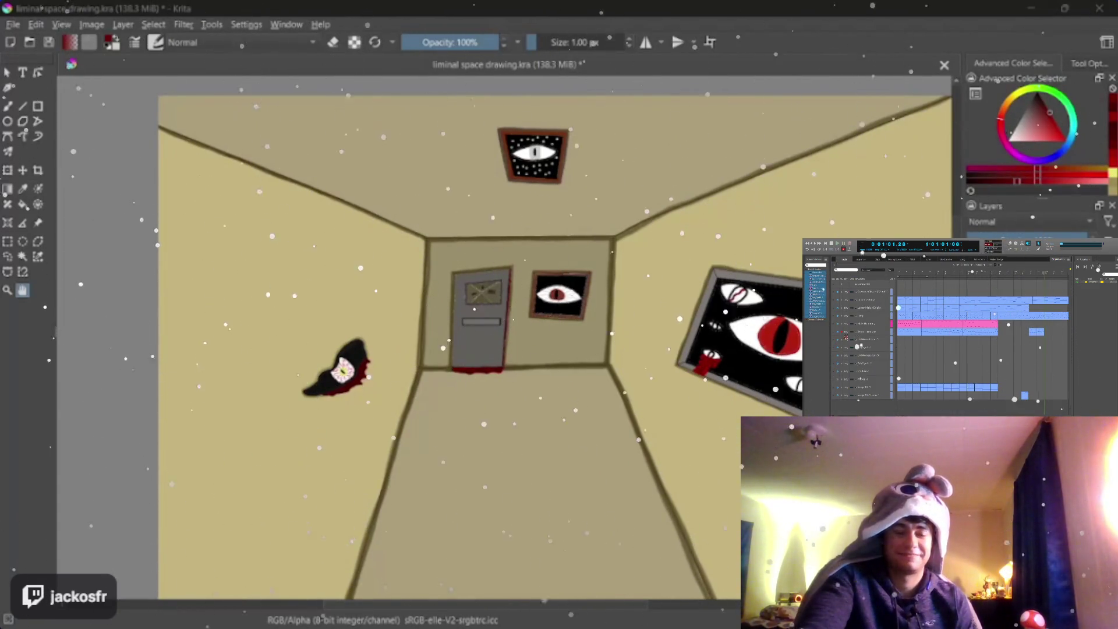
Step: Save the hallway drawing, then zoom in on the back wall and door
{"action": "left_click", "coordinate": [13, 25]}
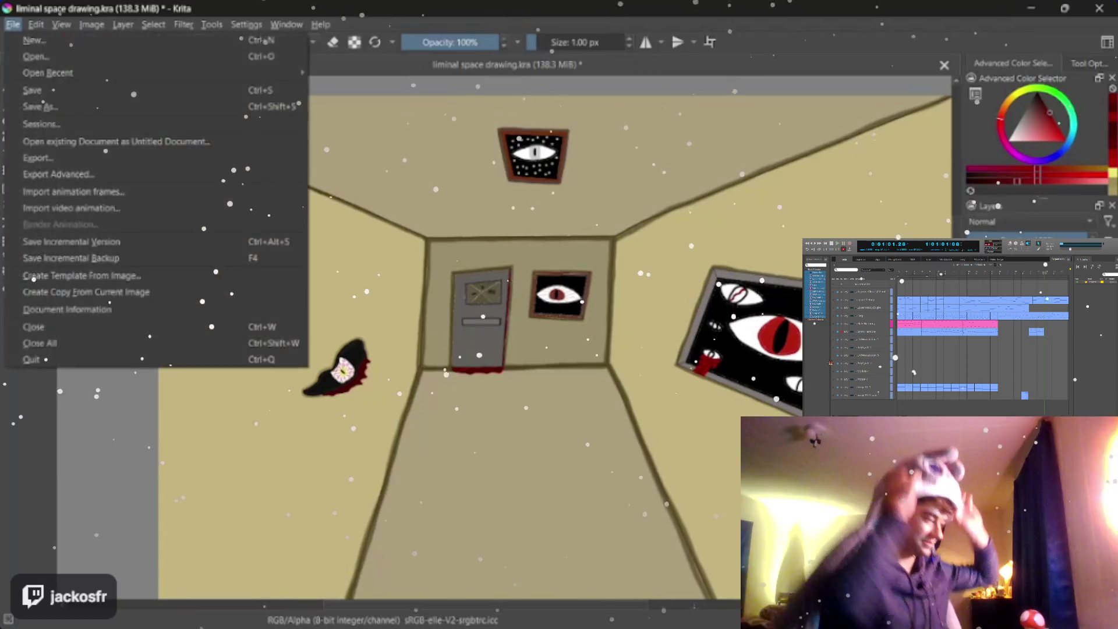
{"action": "left_click", "coordinate": [29, 88]}
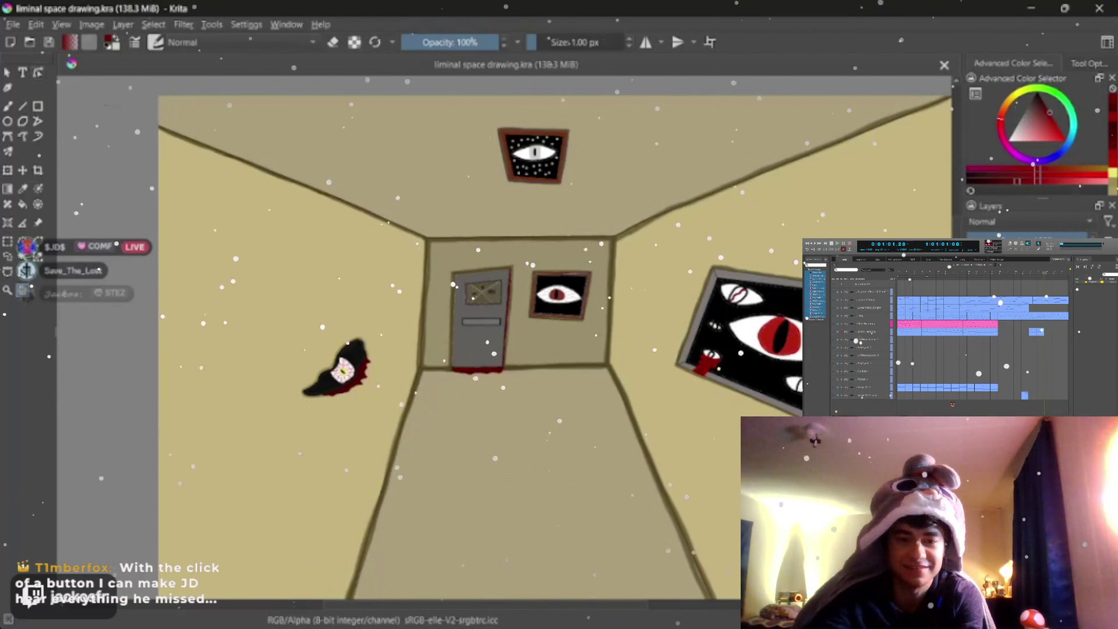
{"action": "left_click", "coordinate": [872, 395]}
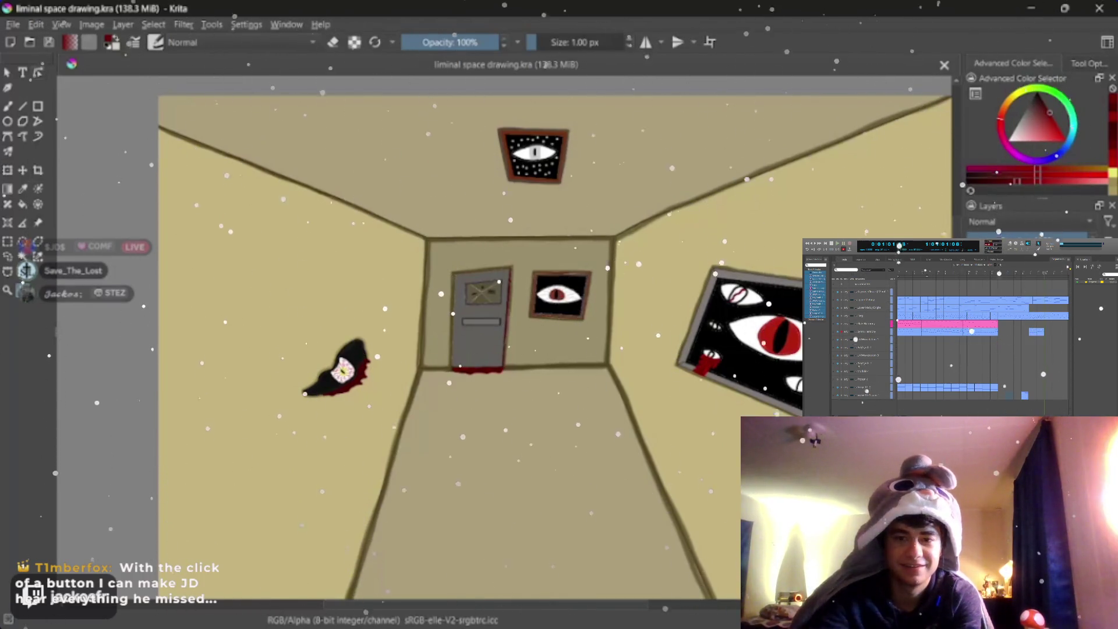
{"action": "scroll", "coordinate": [600, 443], "scroll_direction": "up", "scroll_amount": 3}
{"action": "left_click_drag", "start_coordinate": [603, 454], "coordinate": [664, 436]}
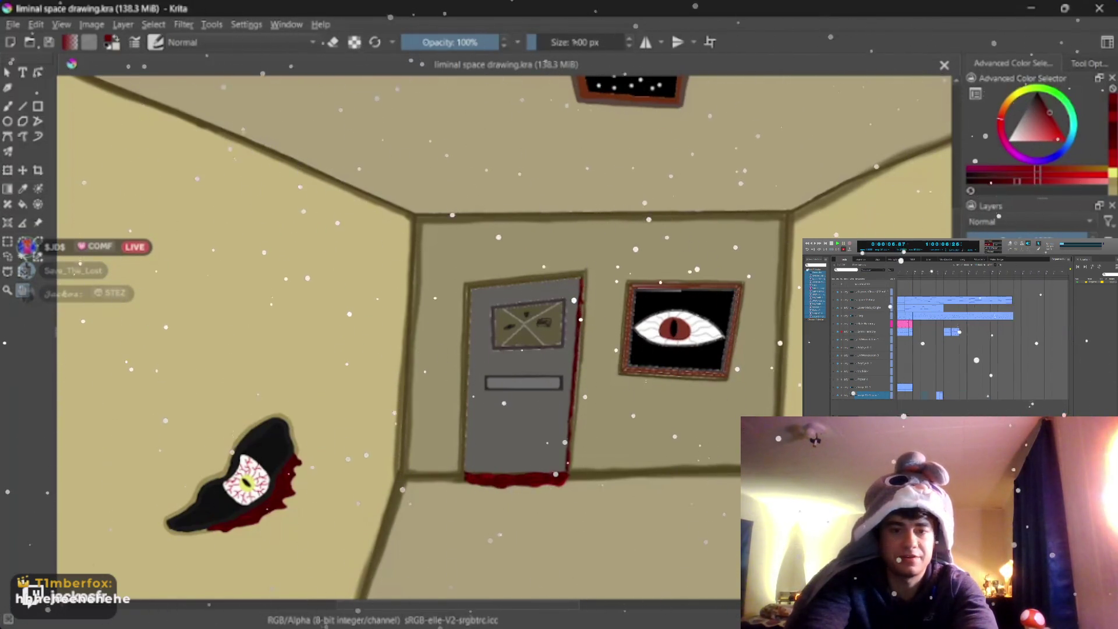
{"action": "scroll", "coordinate": [537, 284], "scroll_direction": "up", "scroll_amount": 3}
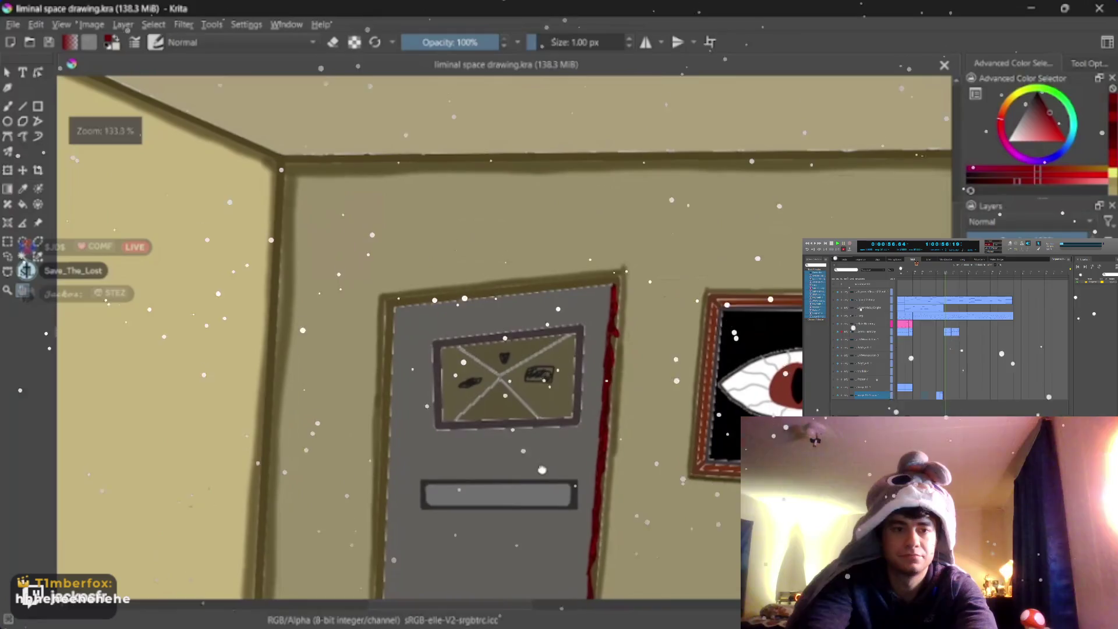
{"action": "scroll", "coordinate": [537, 283], "scroll_direction": "up", "scroll_amount": 2}
{"action": "scroll", "coordinate": [495, 350], "scroll_direction": "up", "scroll_amount": 2}
{"action": "scroll", "coordinate": [495, 349], "scroll_direction": "up", "scroll_amount": 1}
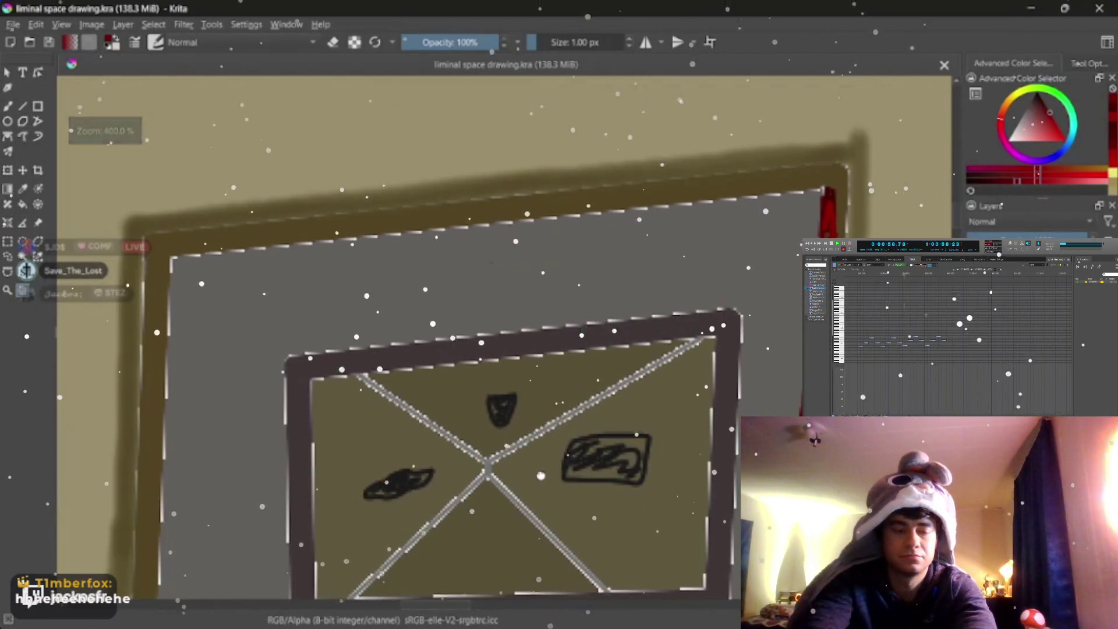
{"action": "scroll", "coordinate": [495, 349], "scroll_direction": "down", "scroll_amount": 3}
{"action": "scroll", "coordinate": [505, 378], "scroll_direction": "up", "scroll_amount": 1}
{"action": "scroll", "coordinate": [505, 378], "scroll_direction": "up", "scroll_amount": 2}
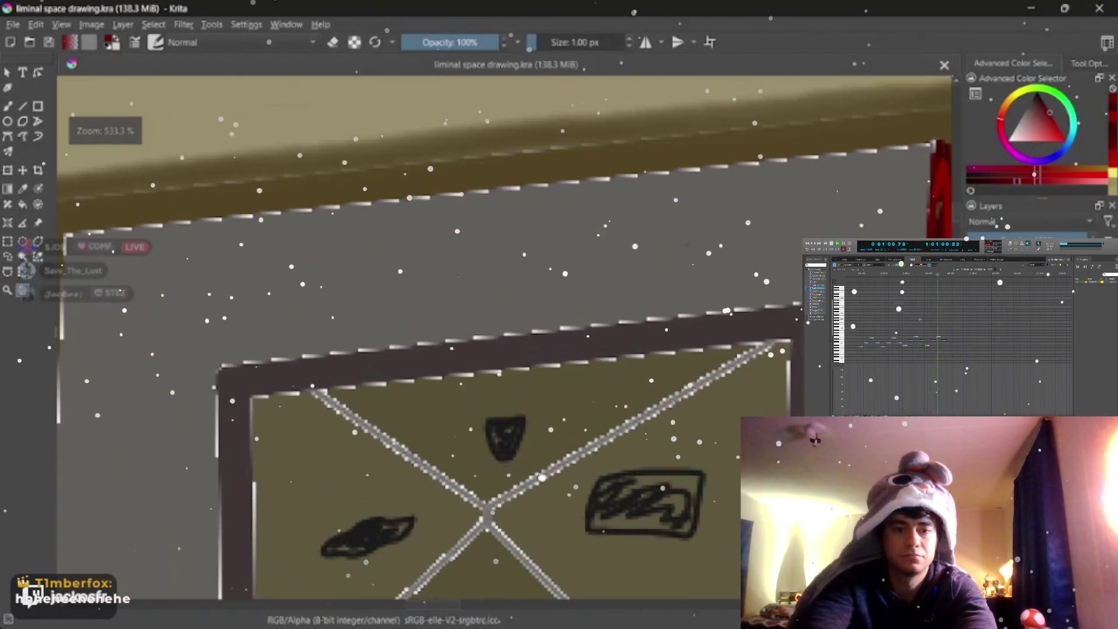
{"action": "scroll", "coordinate": [505, 377], "scroll_direction": "up", "scroll_amount": 1}
{"action": "left_click_drag", "start_coordinate": [533, 399], "coordinate": [493, 300]}
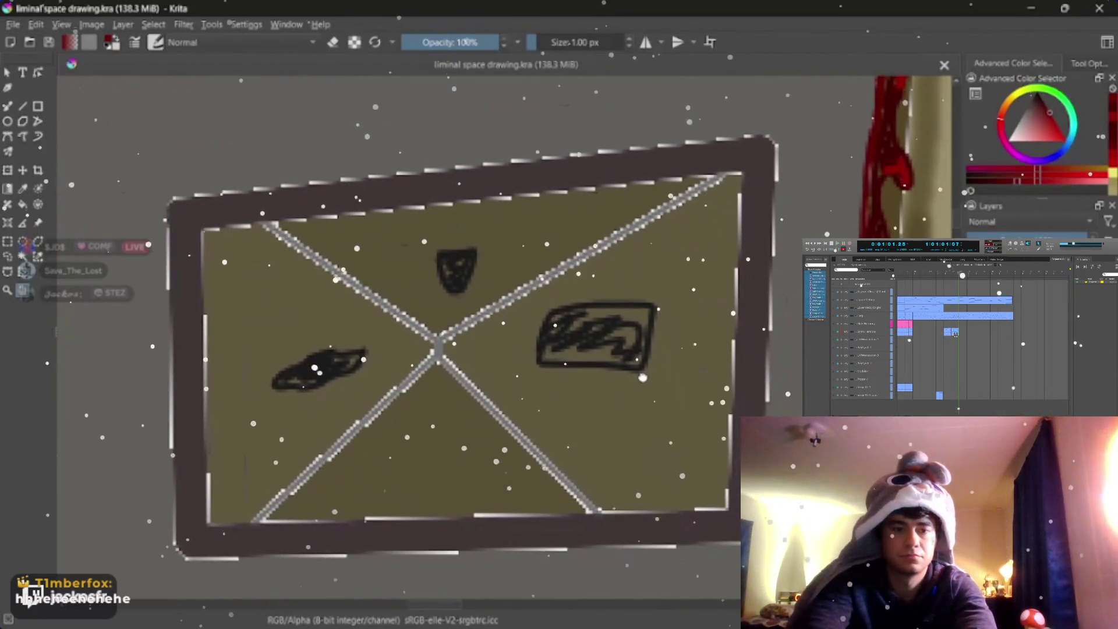
{"action": "scroll", "coordinate": [642, 378], "scroll_direction": "down", "scroll_amount": 2}
{"action": "scroll", "coordinate": [641, 378], "scroll_direction": "down", "scroll_amount": 1}
{"action": "scroll", "coordinate": [639, 380], "scroll_direction": "down", "scroll_amount": 1}
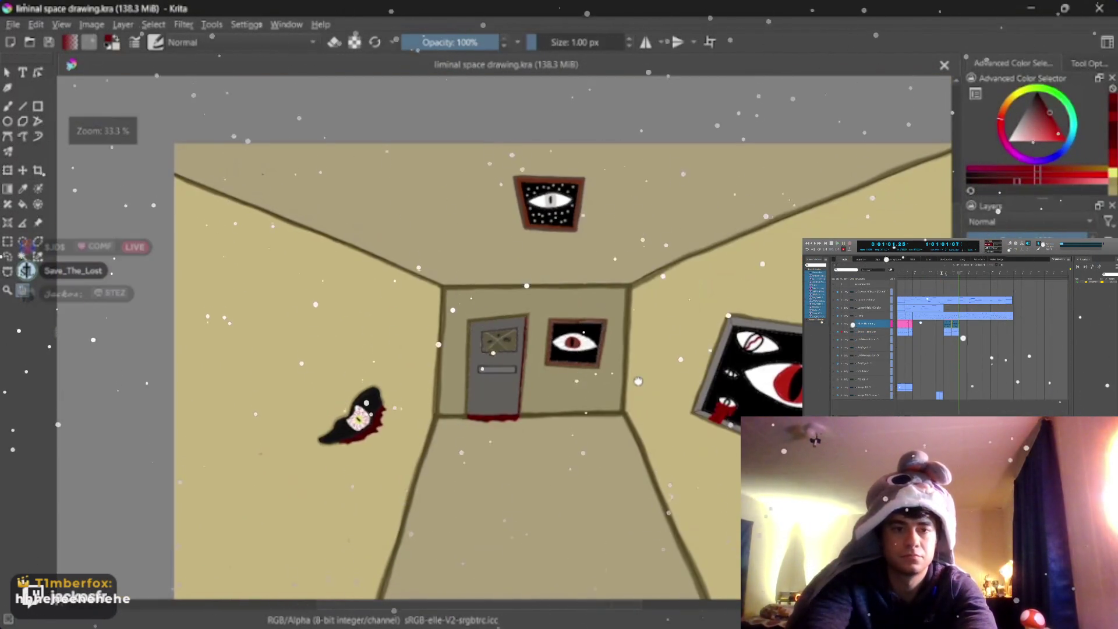
{"action": "key", "text": "ctrl+plus"}
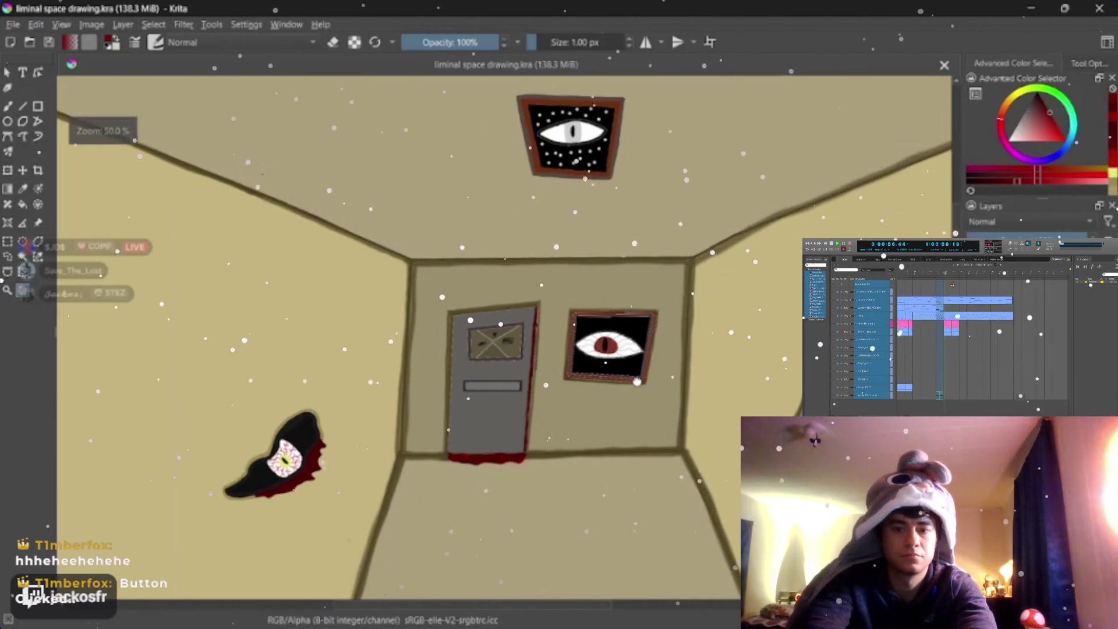
{"action": "key", "text": "ctrl+plus"}
{"action": "key", "text": "ctrl+plus"}
{"action": "key", "text": "ctrl+plus"}
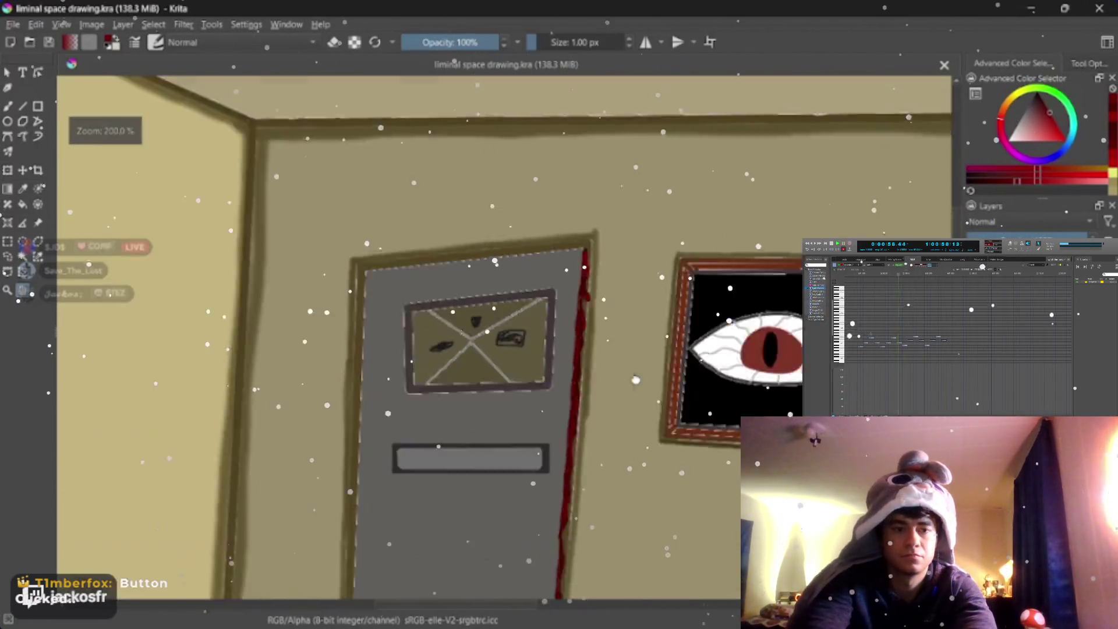
{"action": "key", "text": "ctrl+minus"}
{"action": "key", "text": "ctrl+minus"}
{"action": "key", "text": "ctrl+minus"}
{"action": "key", "text": "ctrl+plus"}
{"action": "key", "text": "ctrl+plus"}
{"action": "key", "text": "ctrl+plus"}
{"action": "key", "text": "ctrl+minus"}
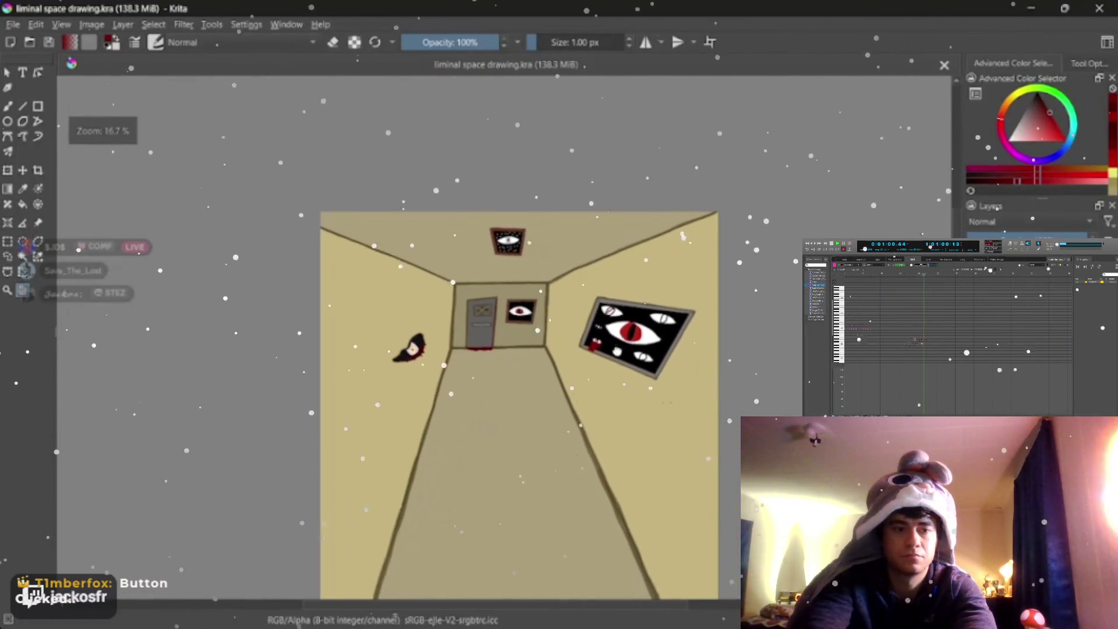
{"action": "left_click_drag", "start_coordinate": [593, 452], "coordinate": [579, 413]}
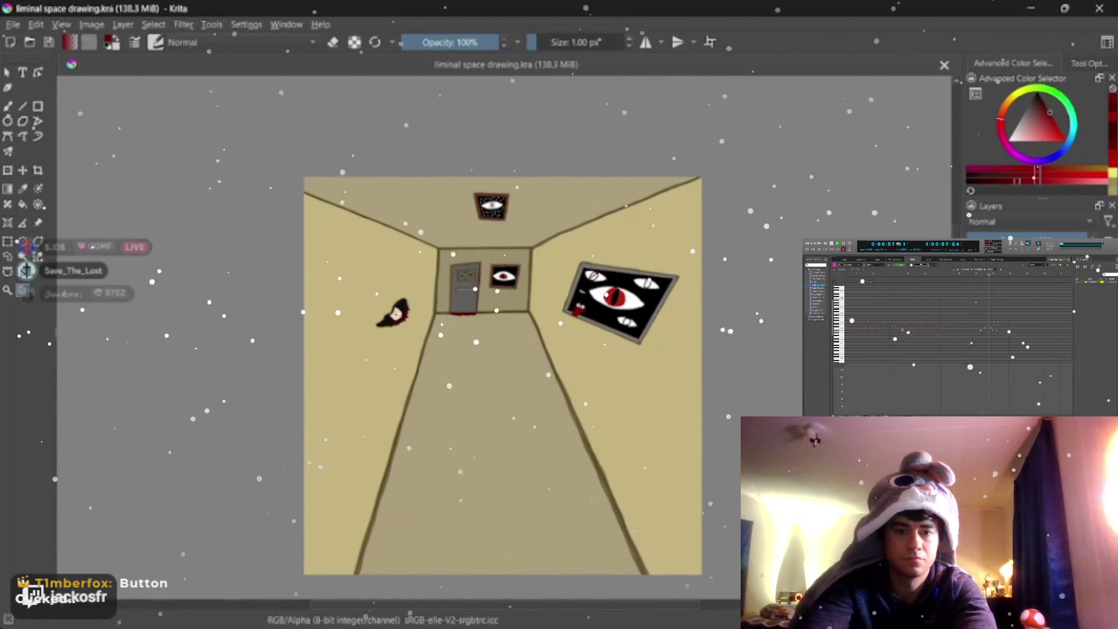
{"action": "key", "text": "bracketright"}
{"action": "key", "text": "bracketright"}
{"action": "key", "text": "bracketright"}
{"action": "left_click", "coordinate": [8, 106]}
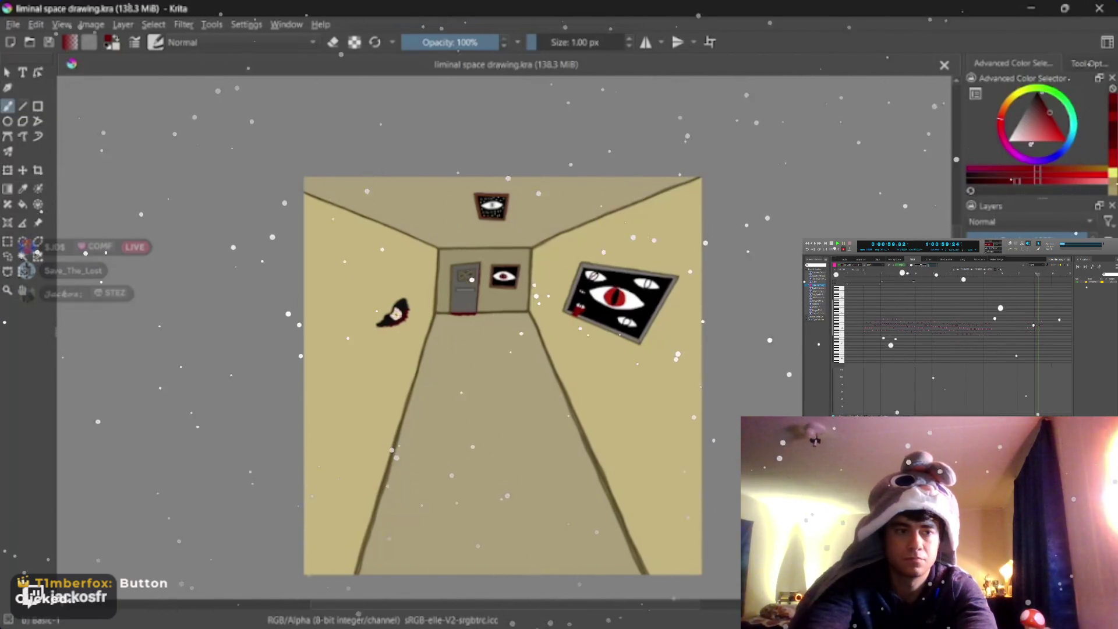
Step: Set up a black freehand brush, enlarged to about 59 px, at 49% opacity
{"action": "left_click", "coordinate": [1035, 97]}
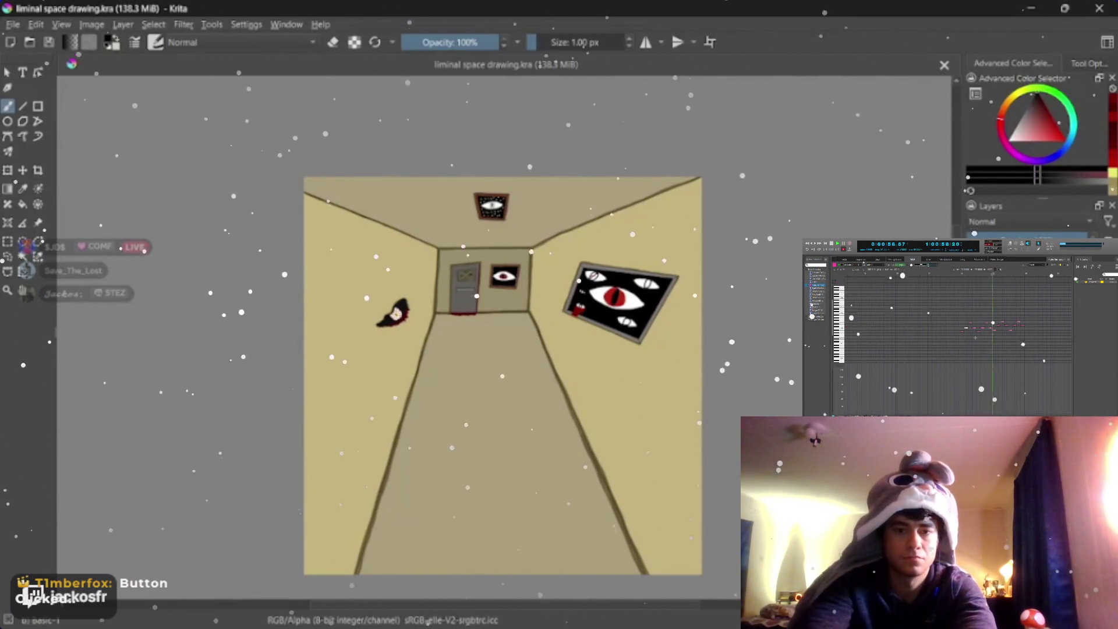
{"action": "scroll", "coordinate": [588, 339], "scroll_direction": "up", "scroll_amount": 3}
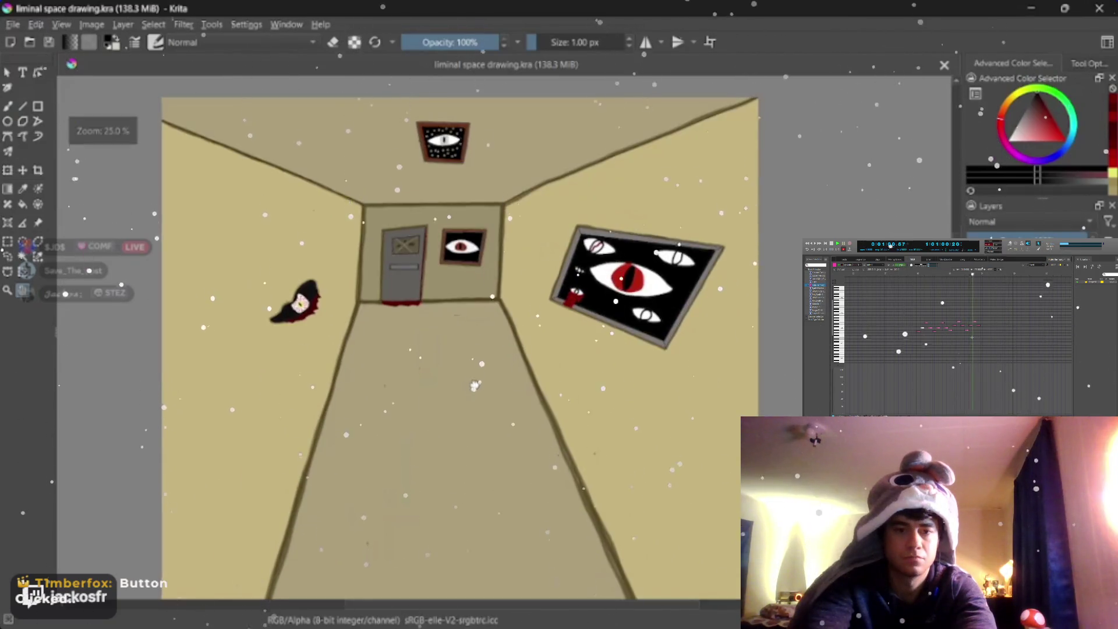
{"action": "key", "text": "b"}
{"action": "key", "text": "bracketright"}
{"action": "key", "text": "bracketright"}
{"action": "key", "text": "bracketright"}
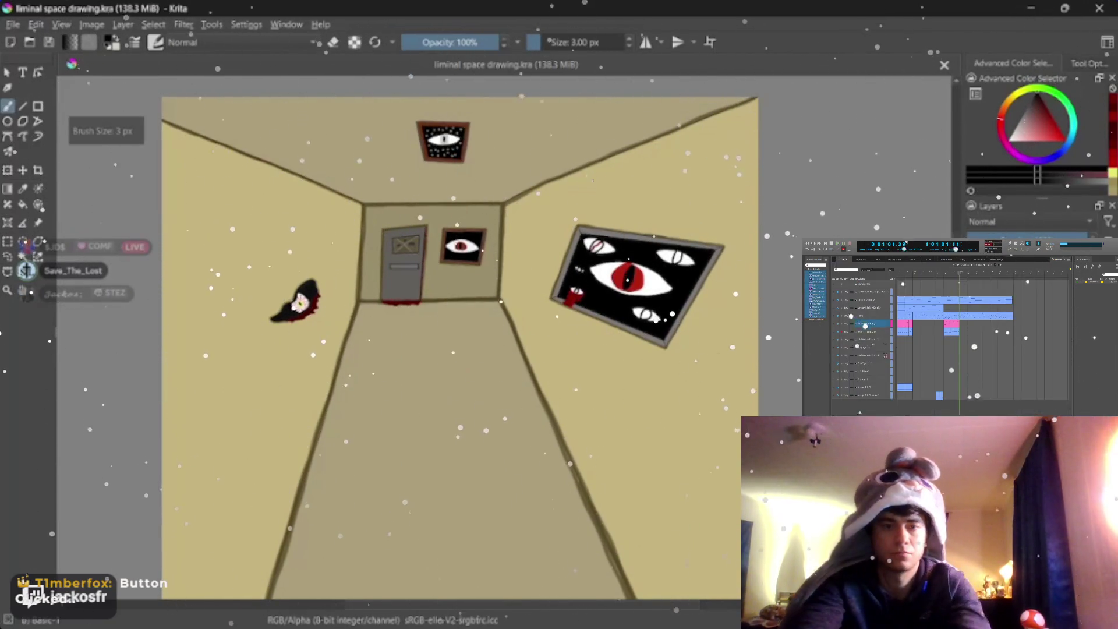
{"action": "key", "text": "bracketright"}
{"action": "key", "text": "bracketright"}
{"action": "key", "text": "bracketright"}
{"action": "key", "text": "bracketright"}
{"action": "key", "text": "bracketright"}
{"action": "key", "text": "bracketright"}
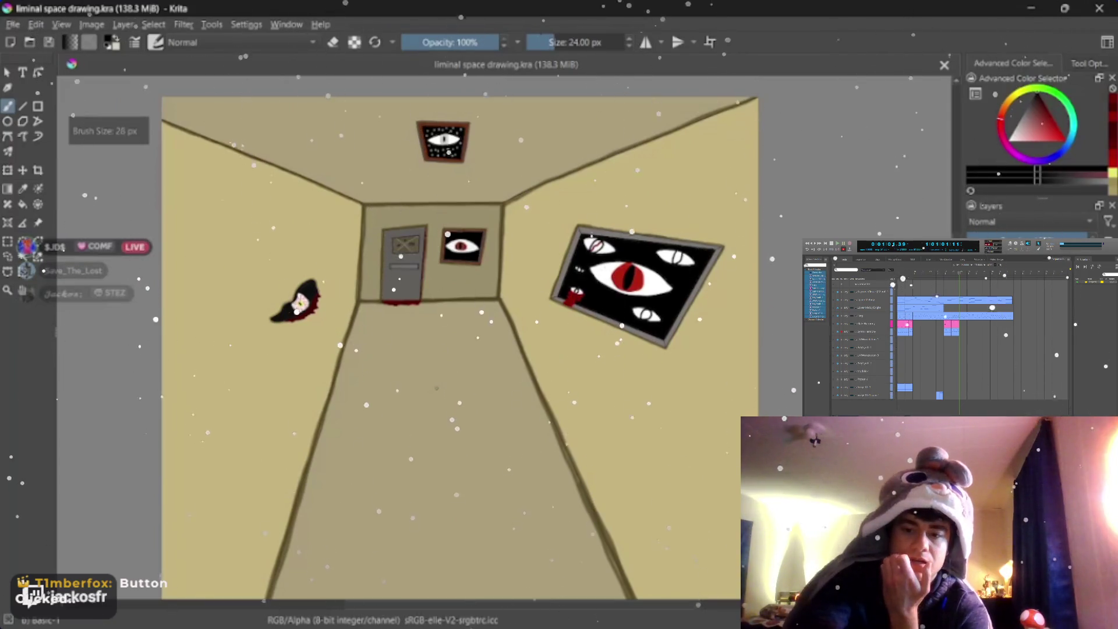
{"action": "key", "text": "bracketright"}
{"action": "key", "text": "bracketright"}
{"action": "key", "text": "bracketright"}
{"action": "key", "text": "bracketright"}
{"action": "key", "text": "bracketleft"}
{"action": "key", "text": "bracketleft"}
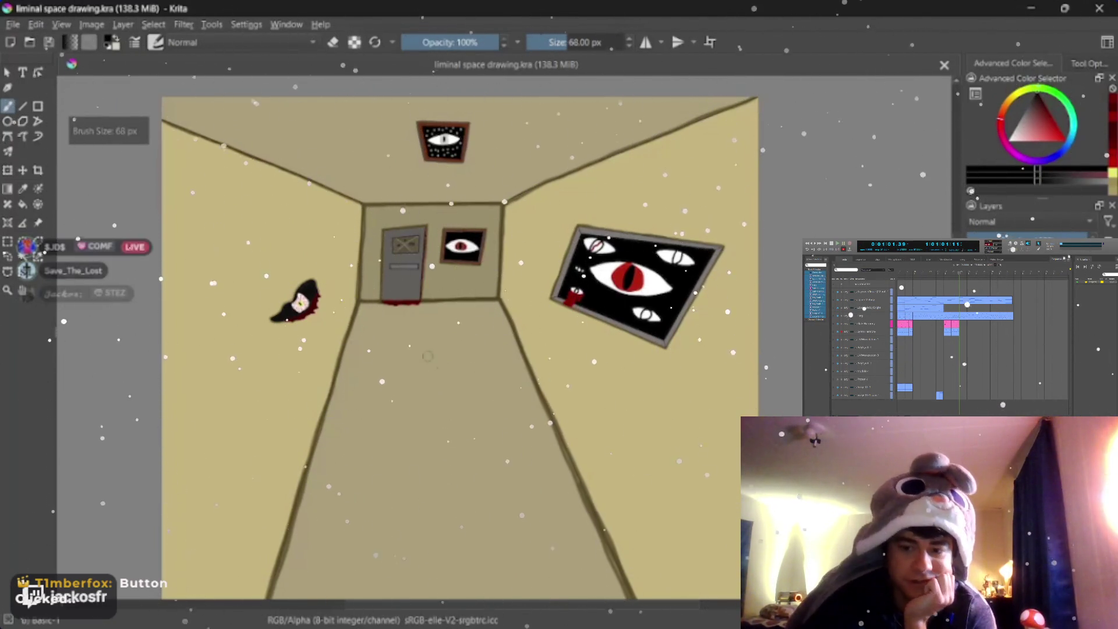
{"action": "left_click", "coordinate": [450, 40]}
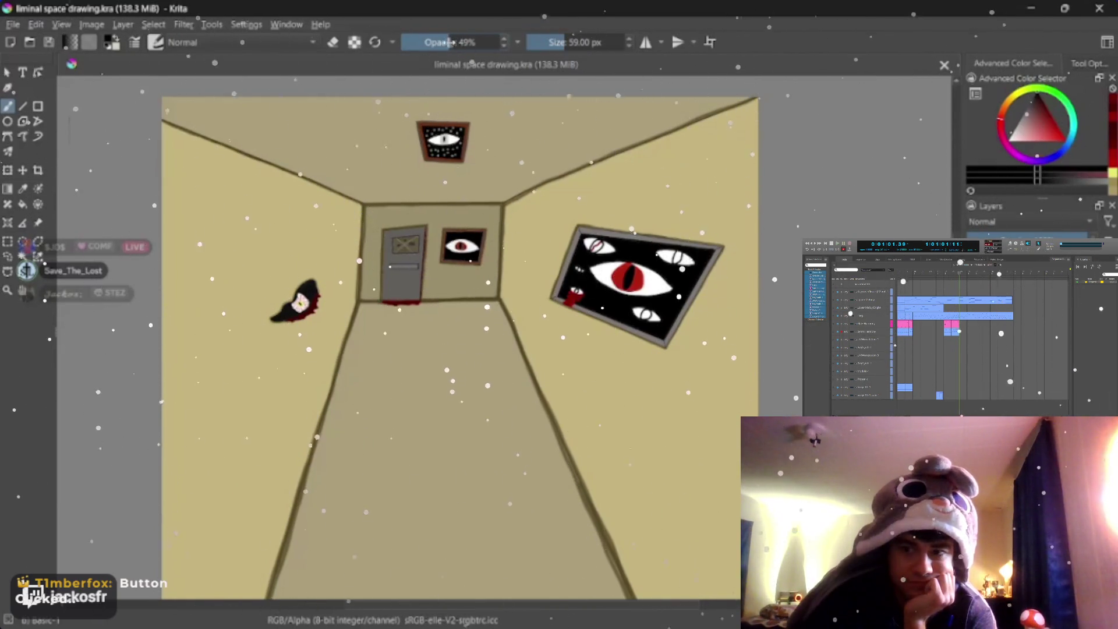
Step: Paint a trial dark shading stroke on the hallway floor, then undo it
{"action": "mouse_move", "coordinate": [395, 368]}
{"action": "left_mouse_down"}
{"action": "mouse_move", "coordinate": [396, 406]}
{"action": "mouse_move", "coordinate": [416, 440]}
{"action": "left_mouse_up"}
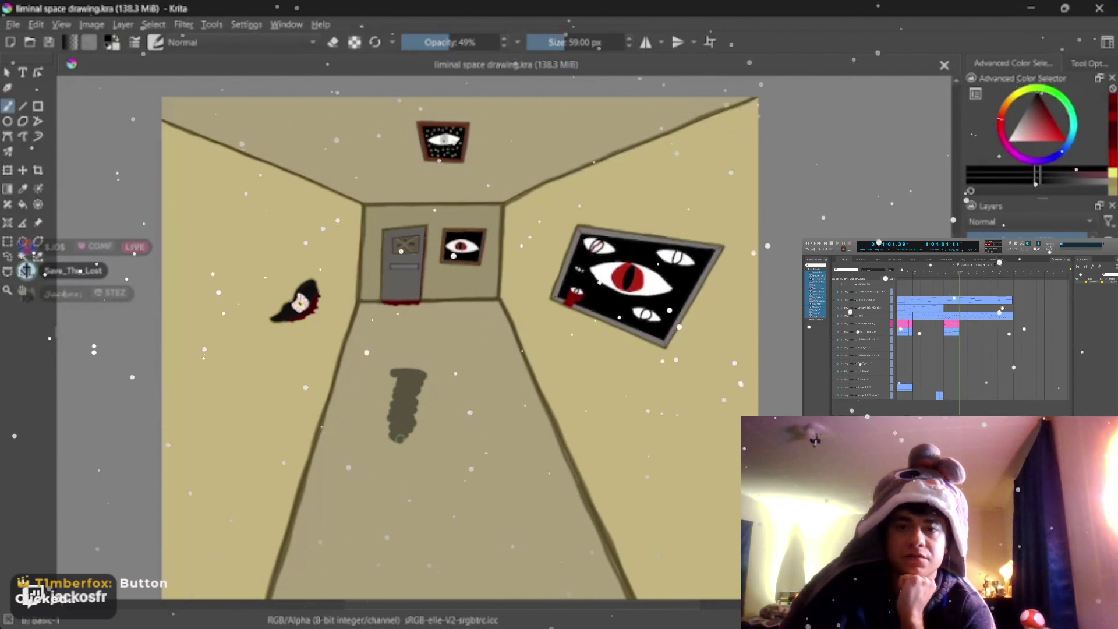
{"action": "key", "text": "ctrl+z"}
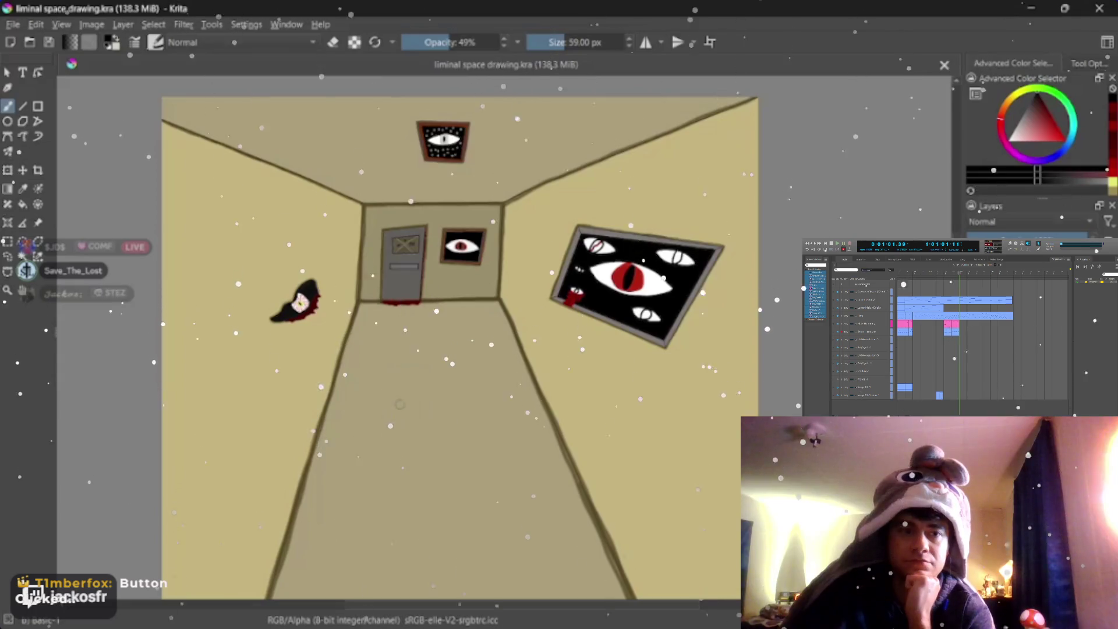
{"action": "scroll", "coordinate": [438, 362], "scroll_direction": "up", "scroll_amount": 4}
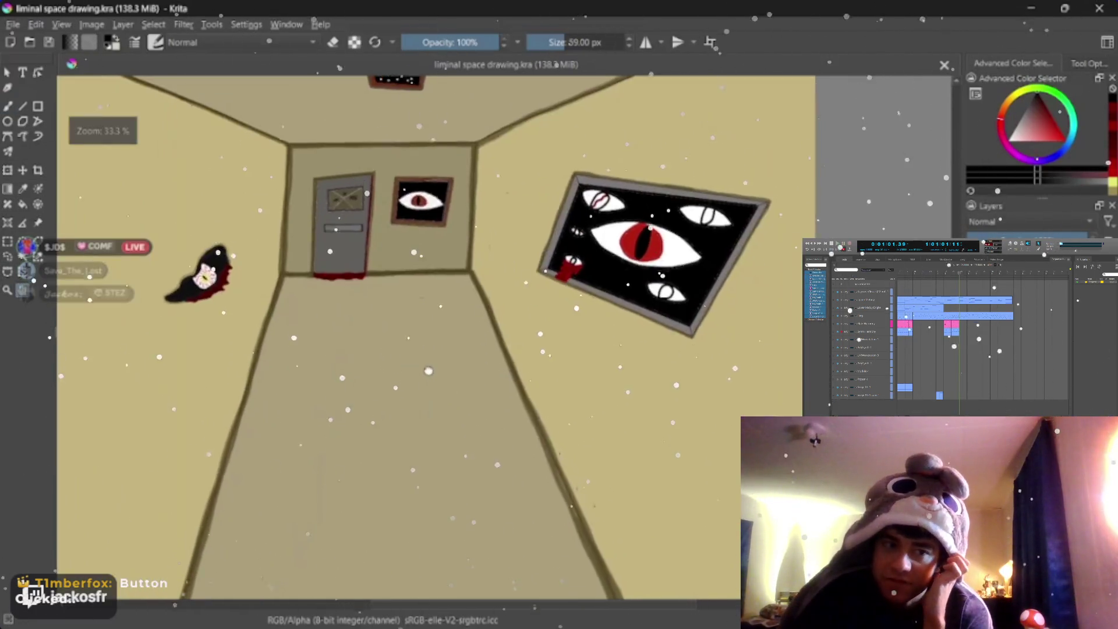
{"action": "scroll", "coordinate": [438, 361], "scroll_direction": "down", "scroll_amount": 1}
{"action": "scroll", "coordinate": [438, 362], "scroll_direction": "up", "scroll_amount": 1}
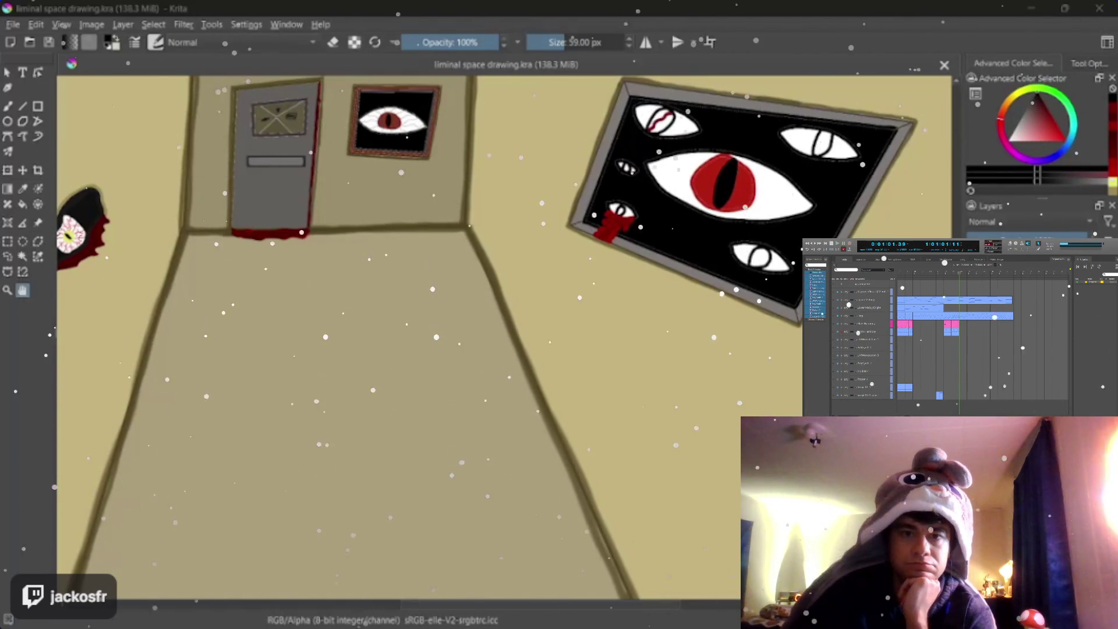
{"action": "key", "text": "e"}
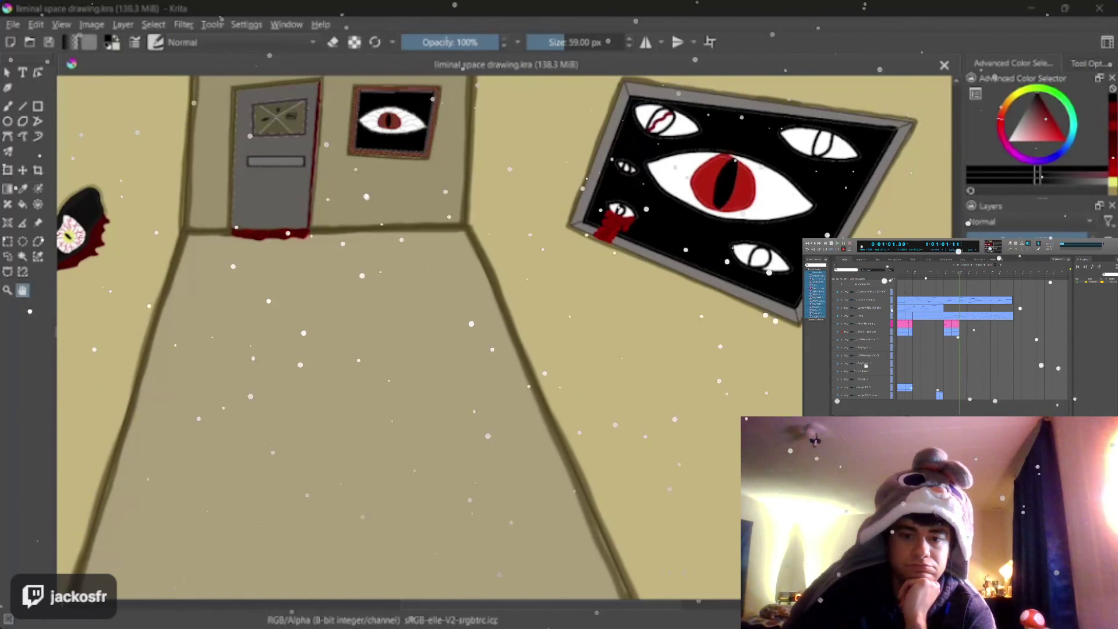
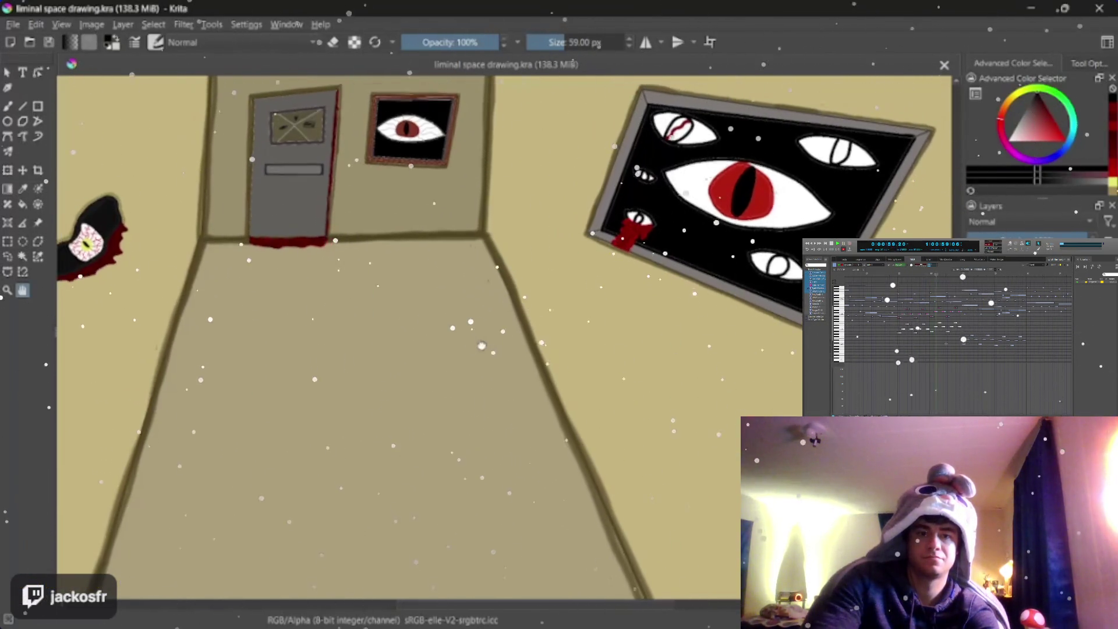
Step: Paint a soft grey shadow beneath the red squiggle in the large painting's upper eye
{"action": "left_click_drag", "start_coordinate": [349, 349], "coordinate": [513, 408]}
{"action": "key", "text": "1"}
{"action": "scroll", "coordinate": [460, 372], "scroll_direction": "down", "scroll_amount": 5}
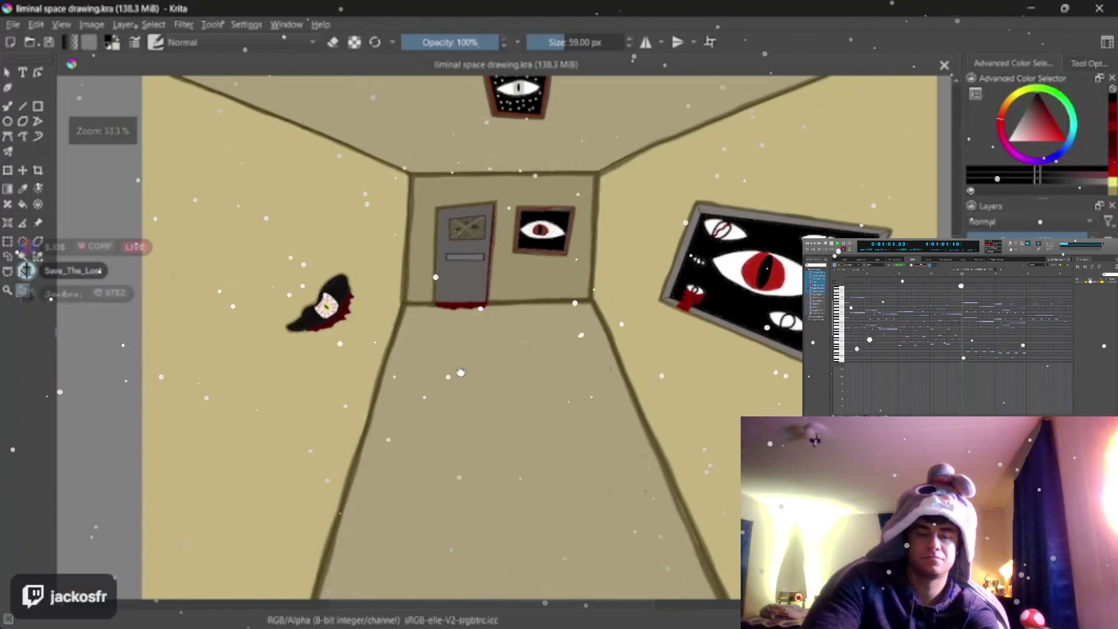
{"action": "scroll", "coordinate": [448, 374], "scroll_direction": "up", "scroll_amount": 3}
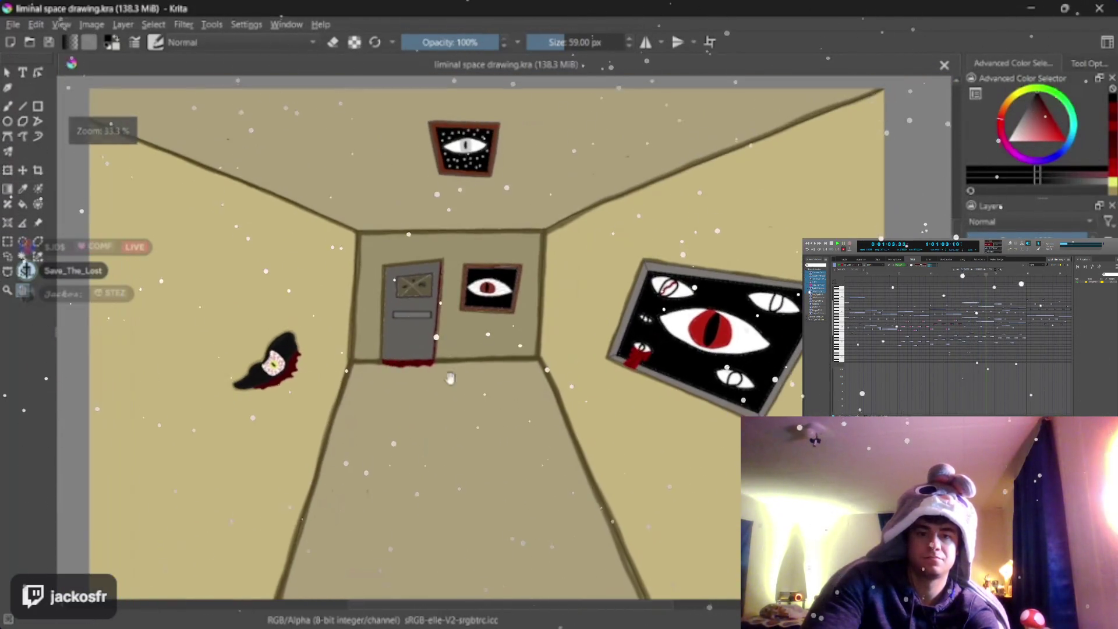
{"action": "key", "text": "plus"}
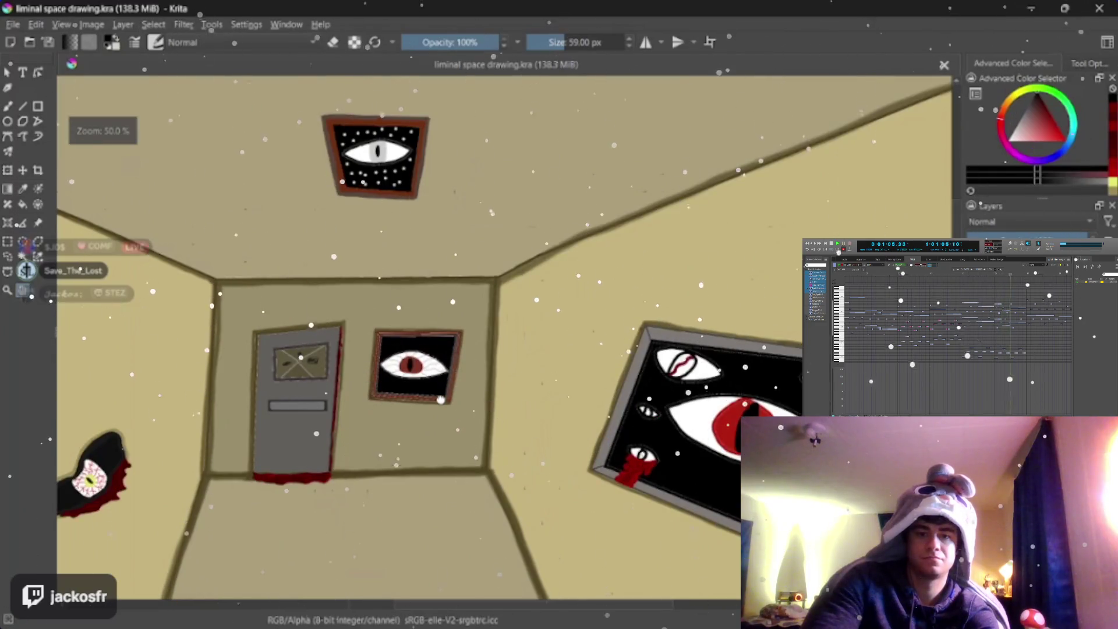
{"action": "left_click_drag", "start_coordinate": [441, 400], "coordinate": [416, 417]}
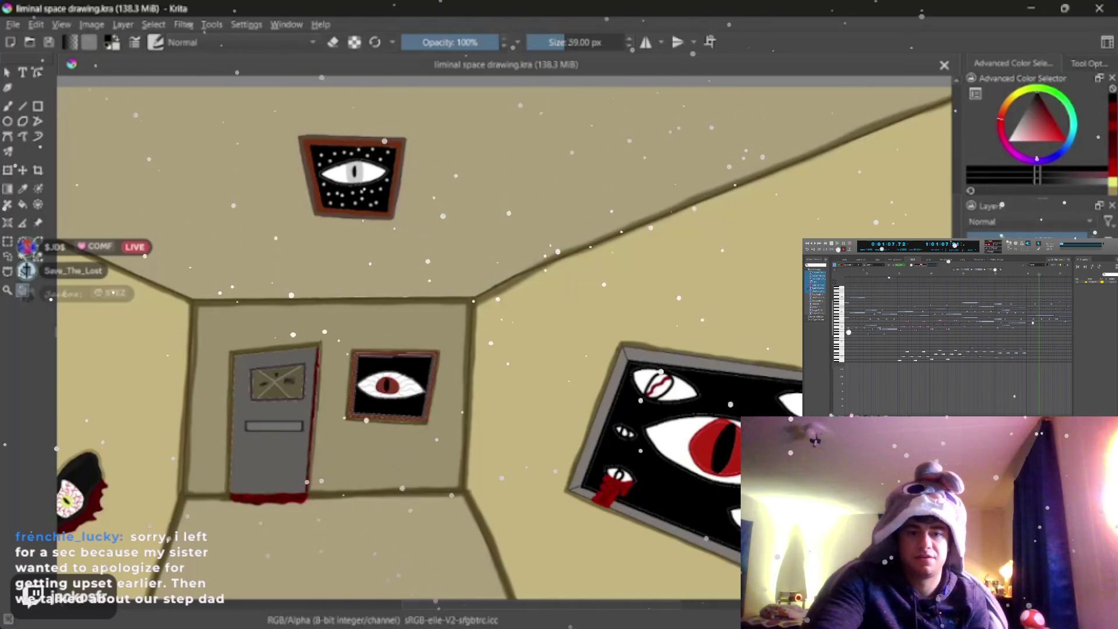
{"action": "scroll", "coordinate": [516, 402], "scroll_direction": "down", "scroll_amount": 4}
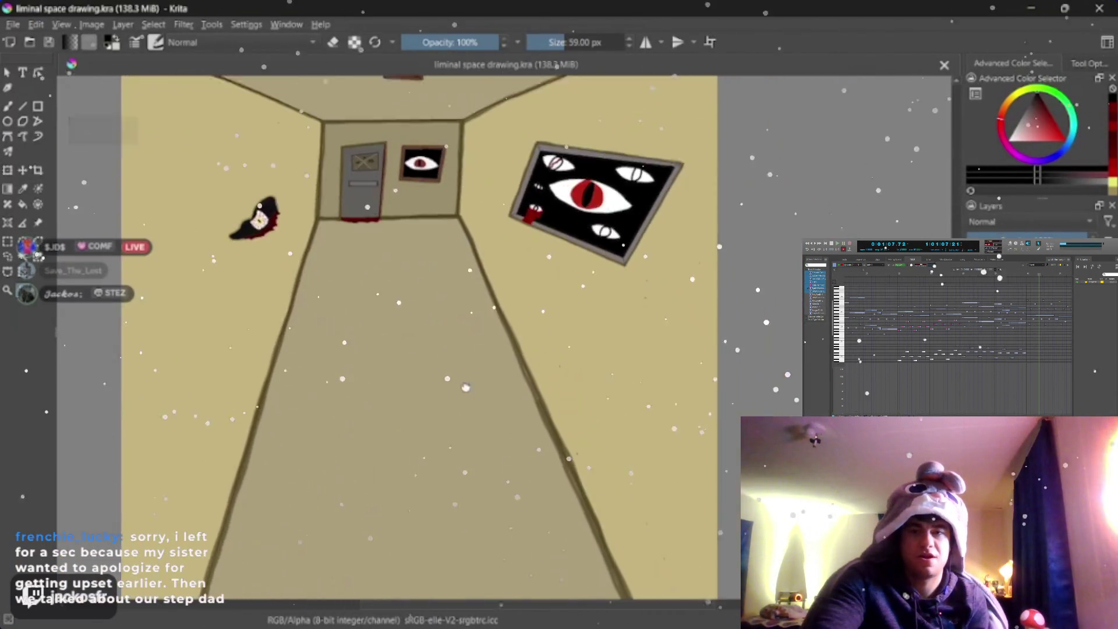
{"action": "scroll", "coordinate": [507, 390], "scroll_direction": "up", "scroll_amount": 2}
{"action": "scroll", "coordinate": [501, 384], "scroll_direction": "down", "scroll_amount": 3}
{"action": "scroll", "coordinate": [492, 378], "scroll_direction": "up", "scroll_amount": 1}
{"action": "left_click_drag", "start_coordinate": [492, 378], "coordinate": [470, 437]}
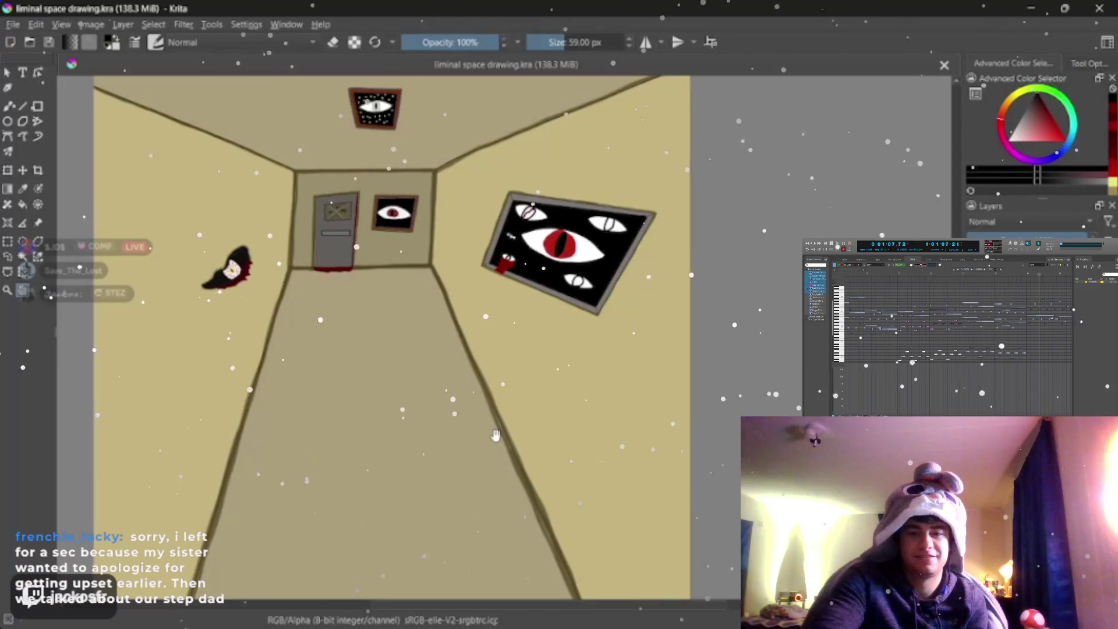
{"action": "scroll", "coordinate": [478, 417], "scroll_direction": "up", "scroll_amount": 1}
{"action": "scroll", "coordinate": [481, 410], "scroll_direction": "up", "scroll_amount": 1}
{"action": "scroll", "coordinate": [485, 403], "scroll_direction": "up", "scroll_amount": 1}
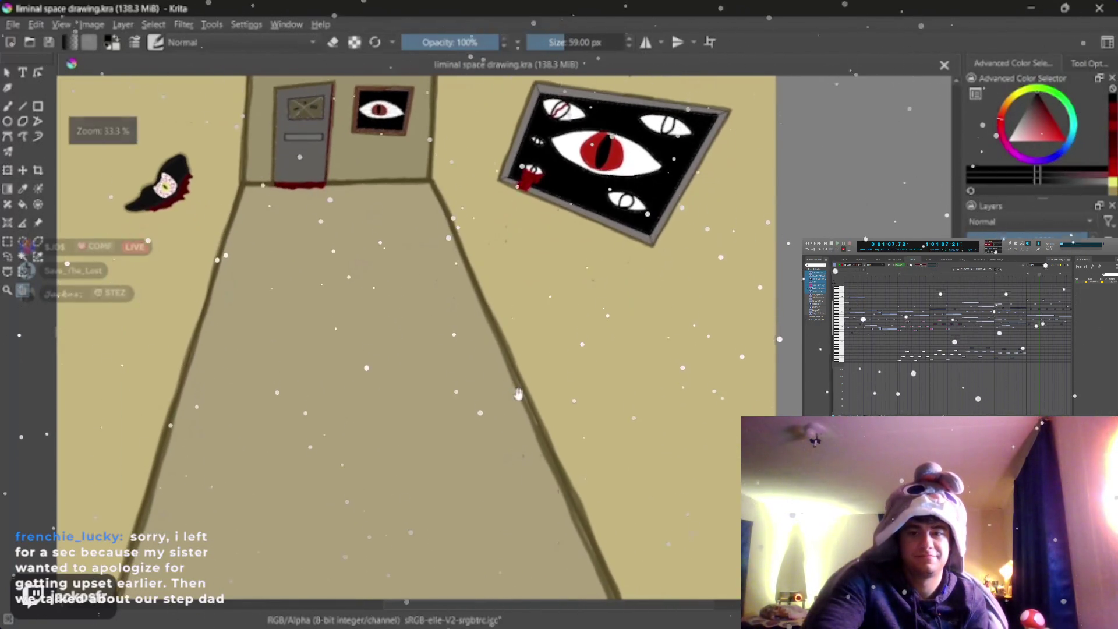
{"action": "scroll", "coordinate": [489, 396], "scroll_direction": "up", "scroll_amount": 1}
{"action": "scroll", "coordinate": [489, 396], "scroll_direction": "down", "scroll_amount": 1}
{"action": "scroll", "coordinate": [495, 401], "scroll_direction": "down", "scroll_amount": 1}
{"action": "scroll", "coordinate": [501, 407], "scroll_direction": "down", "scroll_amount": 1}
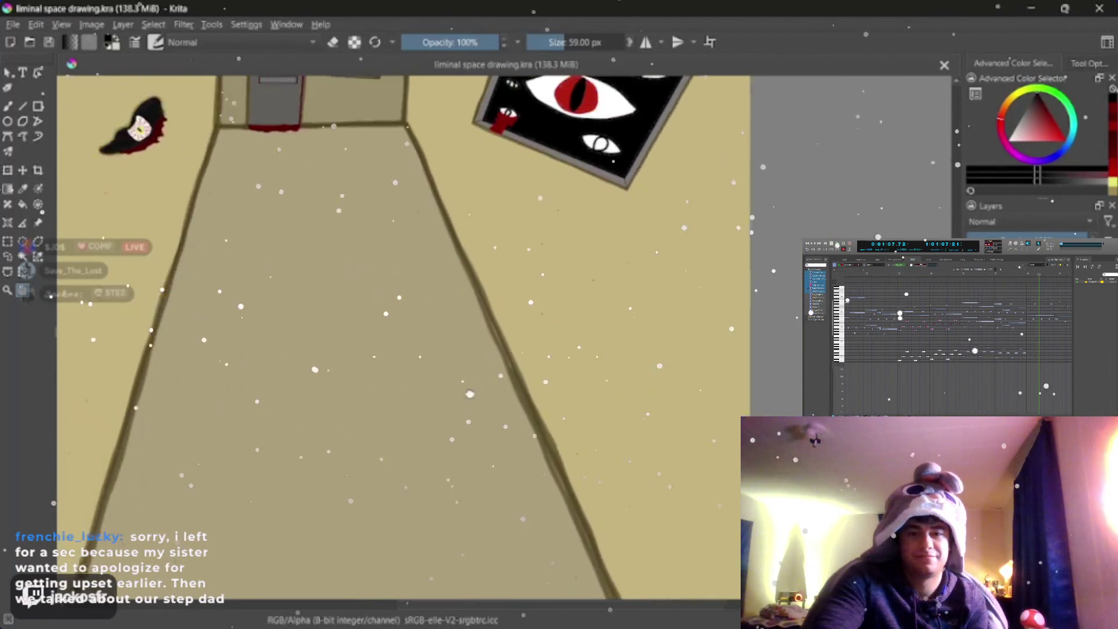
{"action": "scroll", "coordinate": [506, 412], "scroll_direction": "down", "scroll_amount": 1}
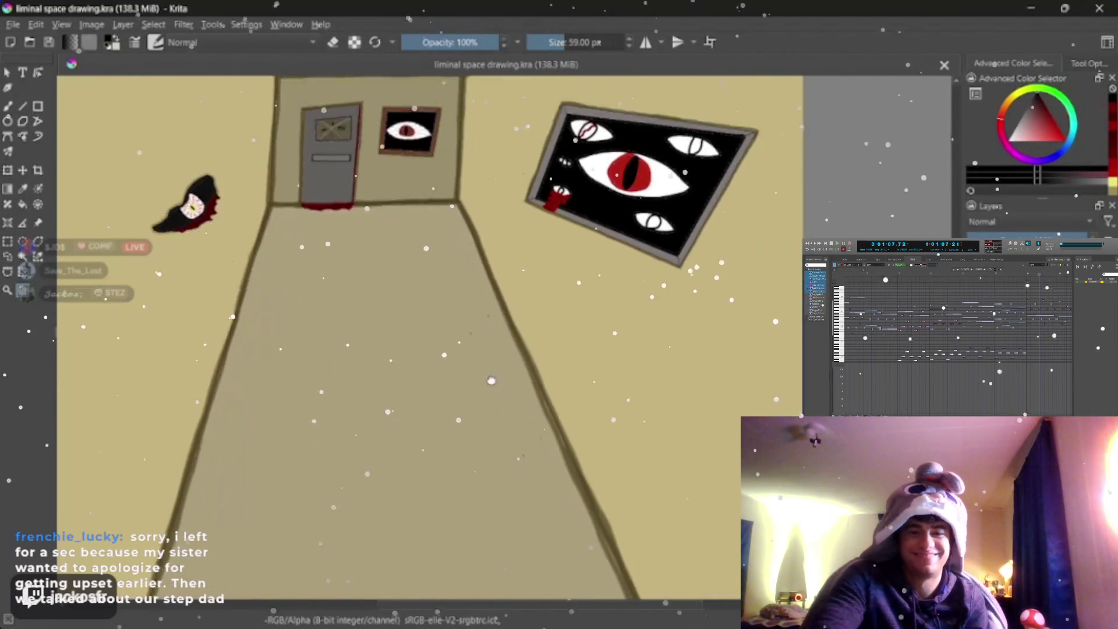
{"action": "scroll", "coordinate": [541, 314], "scroll_direction": "up", "scroll_amount": 2}
{"action": "scroll", "coordinate": [515, 414], "scroll_direction": "up", "scroll_amount": 3}
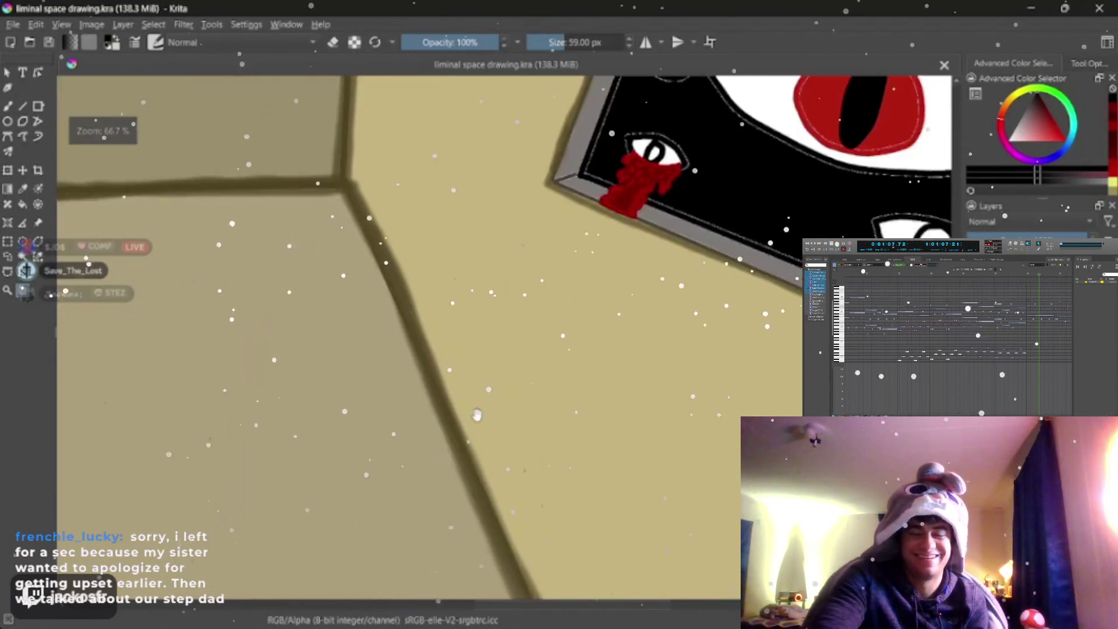
{"action": "left_click_drag", "start_coordinate": [515, 414], "coordinate": [452, 445]}
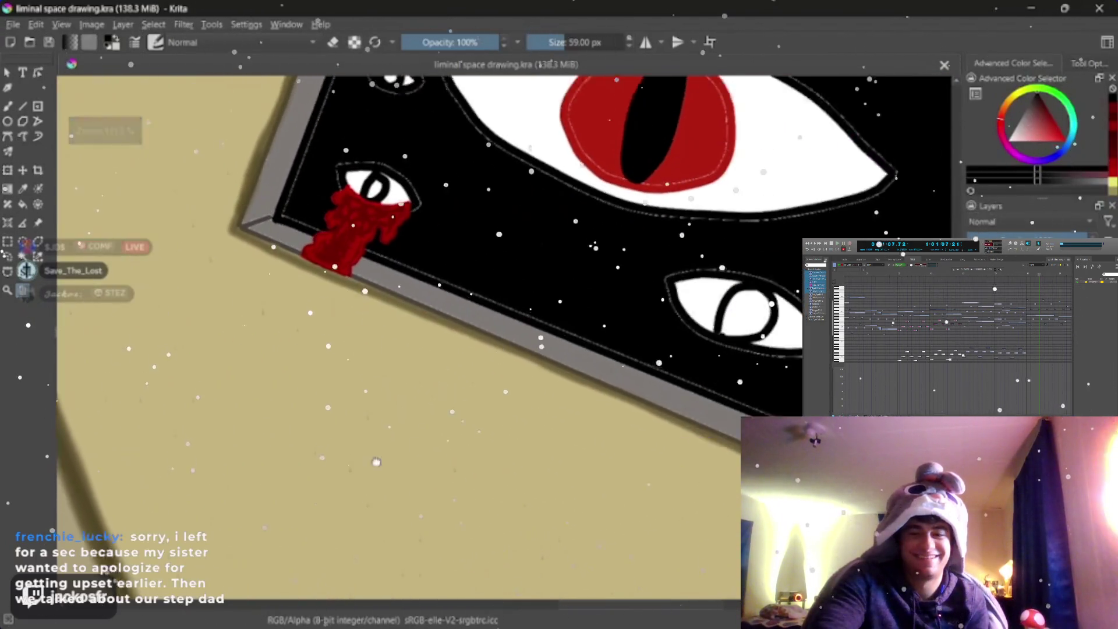
{"action": "scroll", "coordinate": [452, 445], "scroll_direction": "down", "scroll_amount": 3}
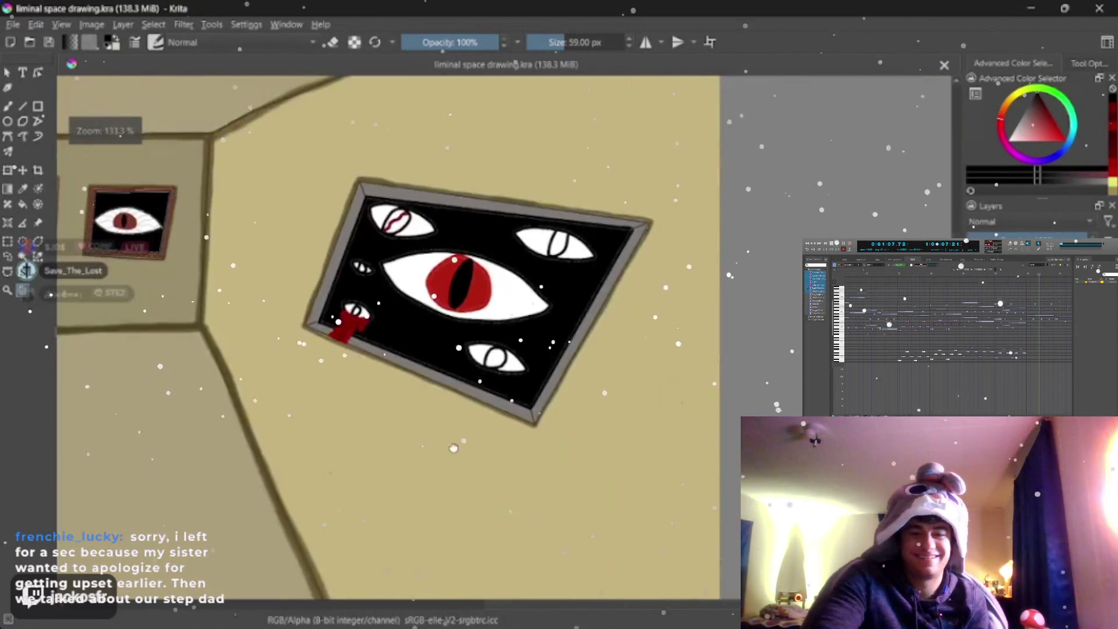
{"action": "scroll", "coordinate": [452, 445], "scroll_direction": "down", "scroll_amount": 2}
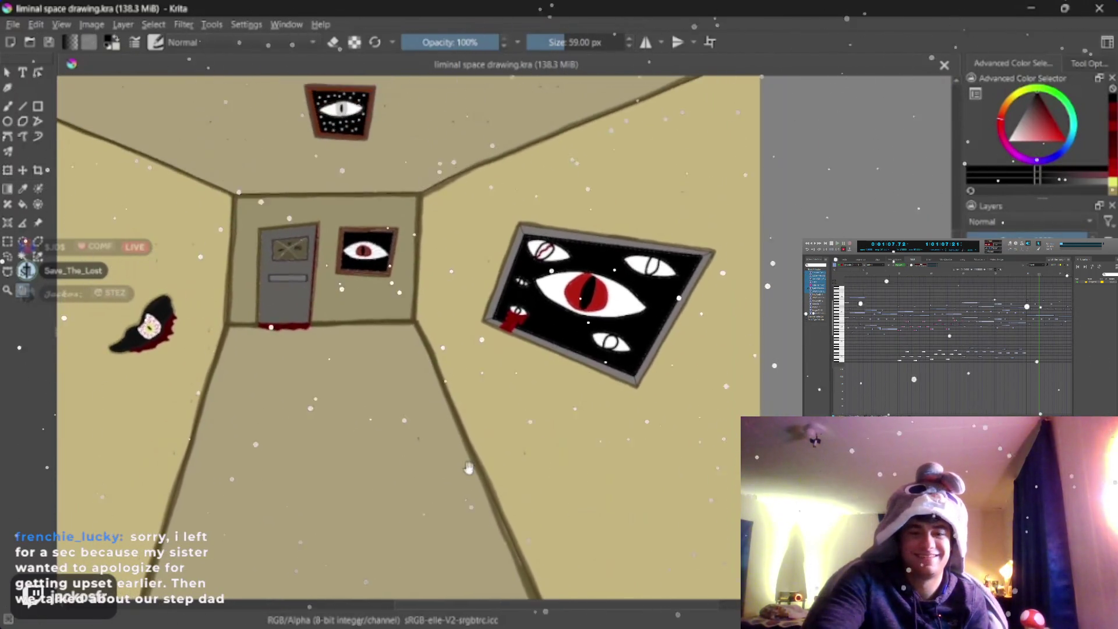
{"action": "scroll", "coordinate": [482, 433], "scroll_direction": "up", "scroll_amount": 2}
{"action": "scroll", "coordinate": [478, 428], "scroll_direction": "up", "scroll_amount": 2}
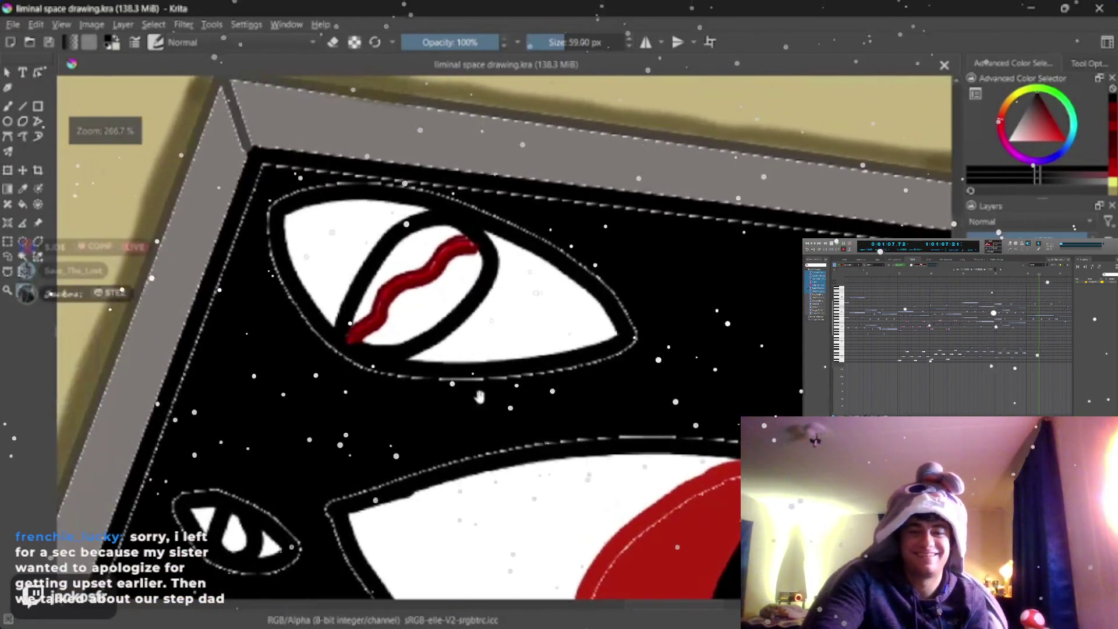
{"action": "left_click_drag", "start_coordinate": [478, 426], "coordinate": [497, 496]}
{"action": "scroll", "coordinate": [483, 340], "scroll_direction": "up", "scroll_amount": 2}
{"action": "left_click_drag", "start_coordinate": [483, 341], "coordinate": [456, 259]}
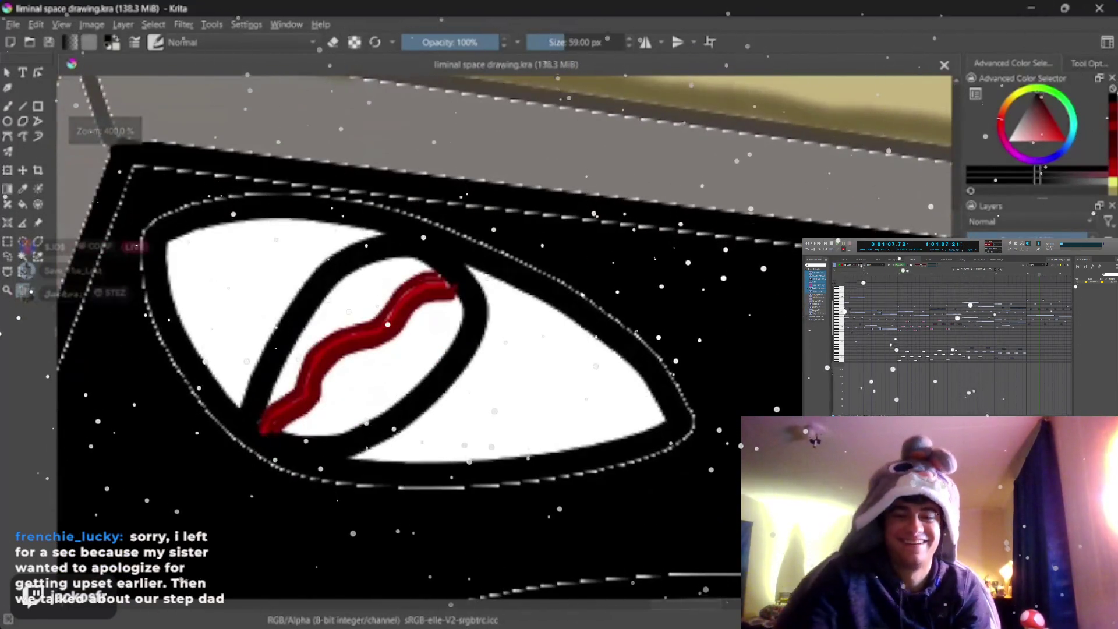
{"action": "key", "text": "b"}
{"action": "left_click_drag", "start_coordinate": [444, 298], "coordinate": [280, 431]}
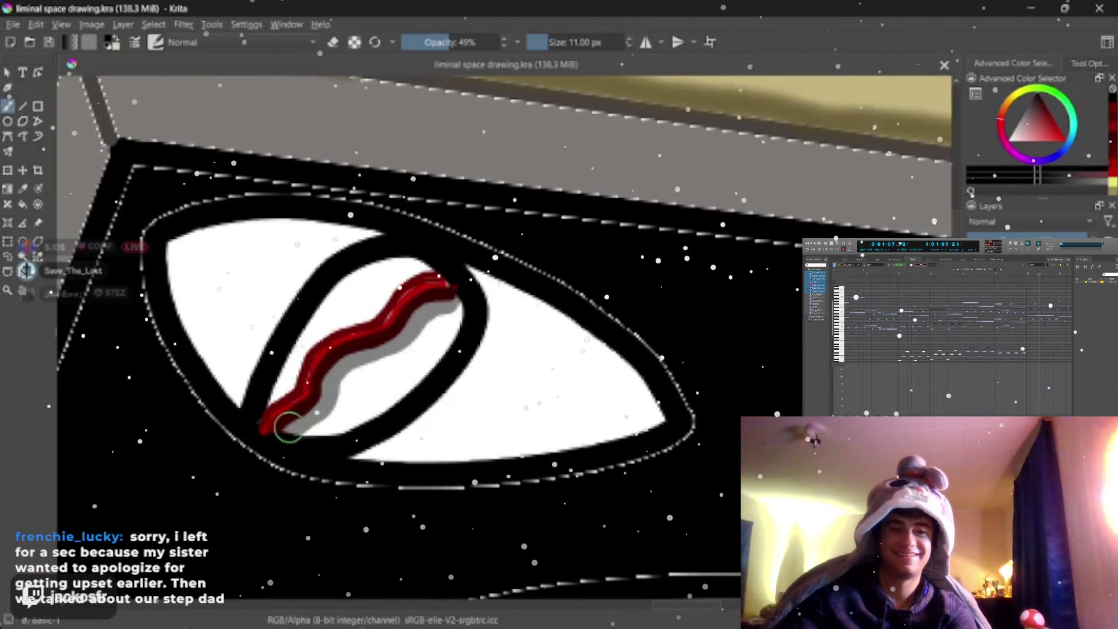
{"action": "key", "text": "i"}
{"action": "key", "text": "i"}
{"action": "key", "text": "i"}
Step: Zoom out to frame the door and eye paintings, and reselect the freehand brush at about half opacity
{"action": "key", "text": "minus"}
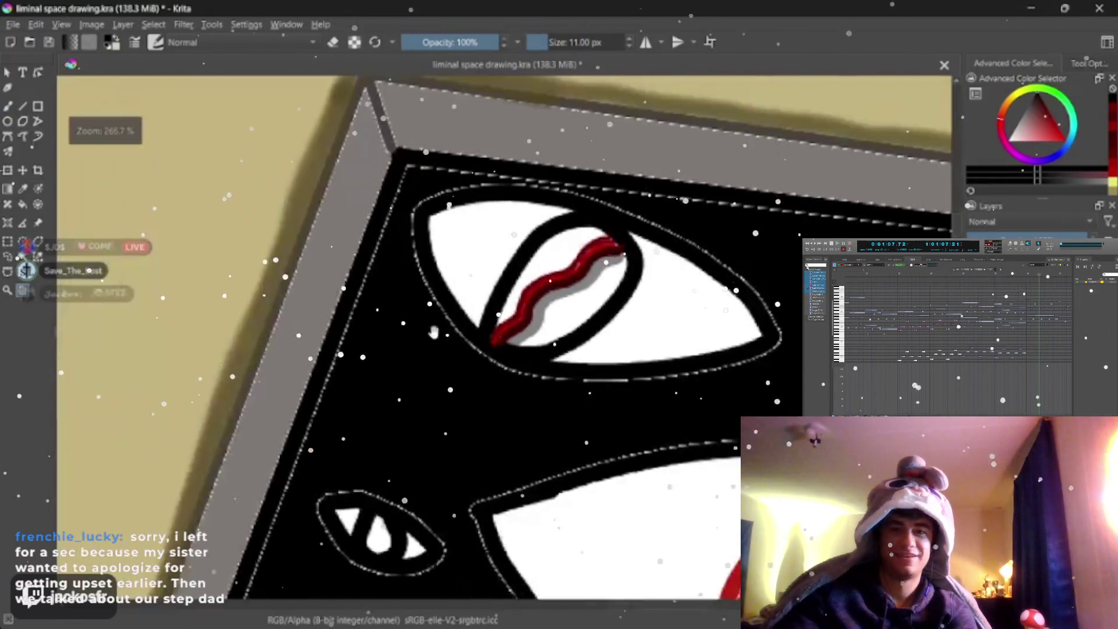
{"action": "key", "text": "minus"}
{"action": "left_click_drag", "start_coordinate": [231, 383], "coordinate": [468, 342]}
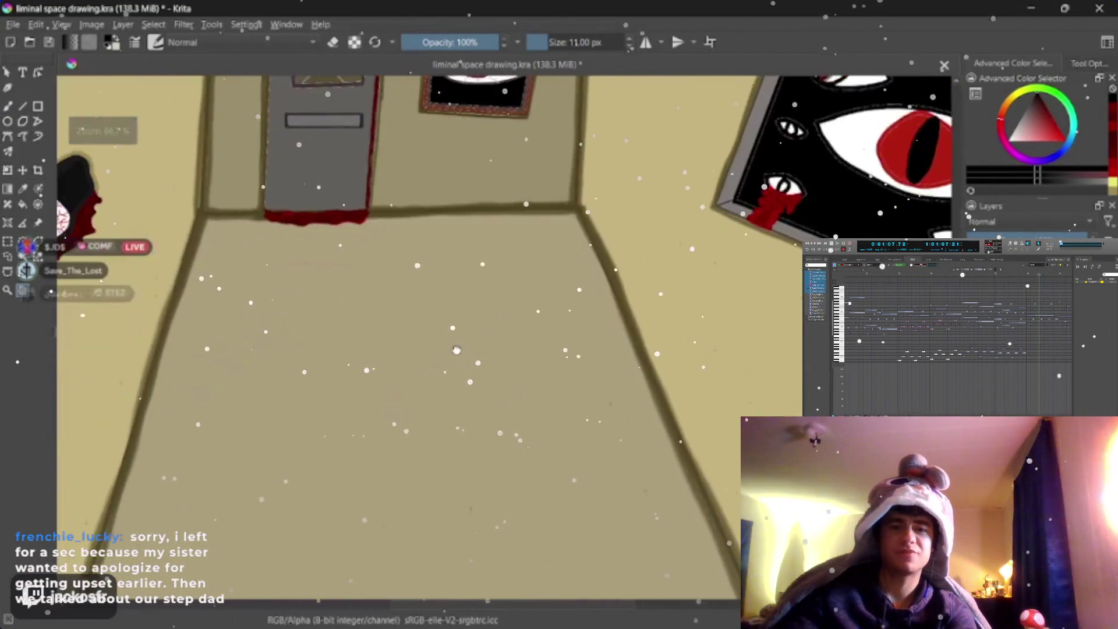
{"action": "key", "text": "plus"}
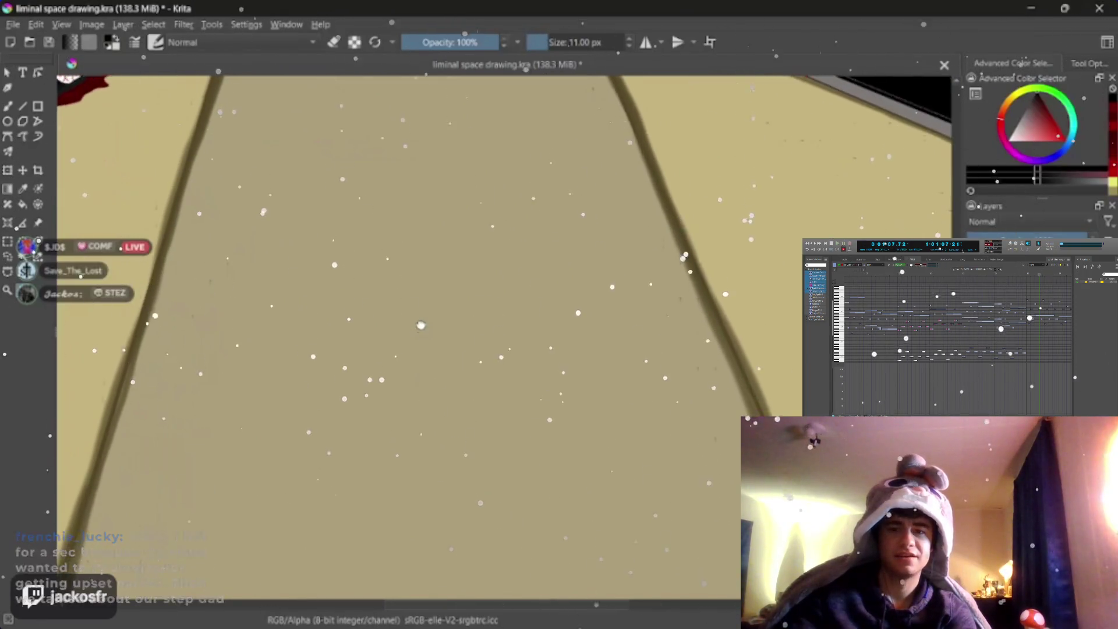
{"action": "key", "text": "minus"}
{"action": "key", "text": "minus"}
{"action": "key", "text": "plus"}
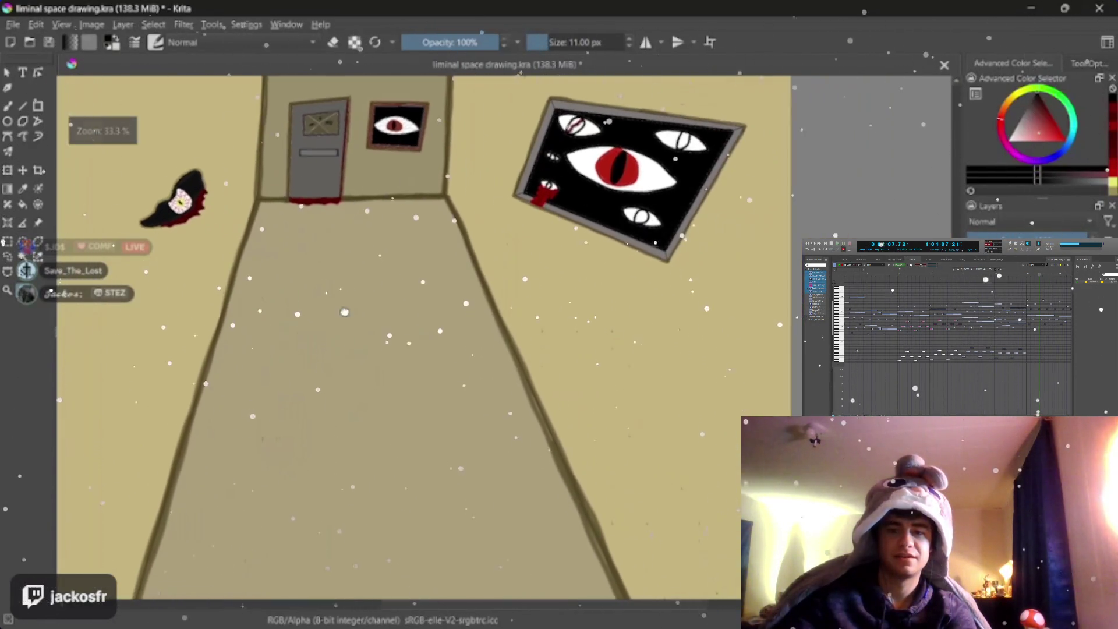
{"action": "key", "text": "b"}
{"action": "left_click", "coordinate": [450, 42]}
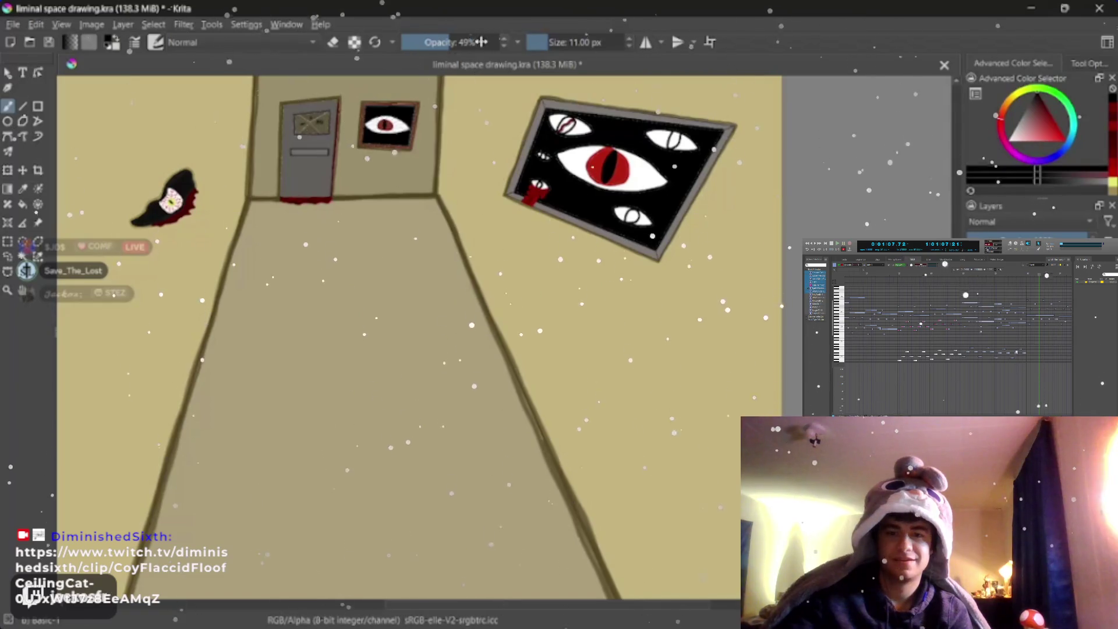
Step: Test floor strokes at 92%, 48% and 17% opacity, undoing each one
{"action": "left_click_drag", "start_coordinate": [481, 42], "coordinate": [491, 42]}
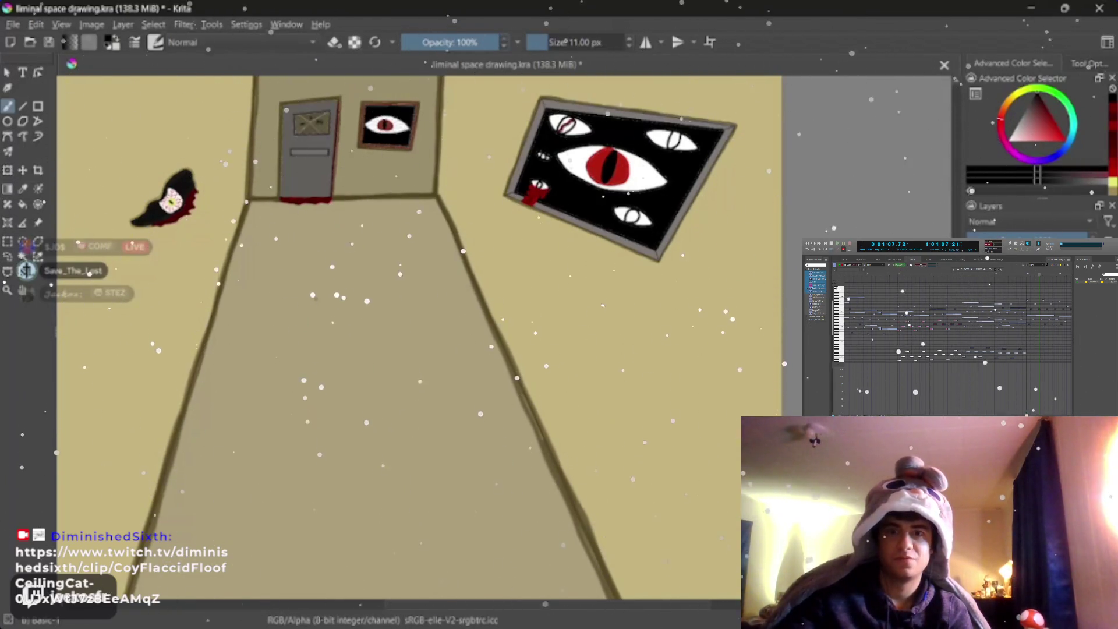
{"action": "key", "text": "bracketright"}
{"action": "key", "text": "bracketright"}
{"action": "key", "text": "bracketright"}
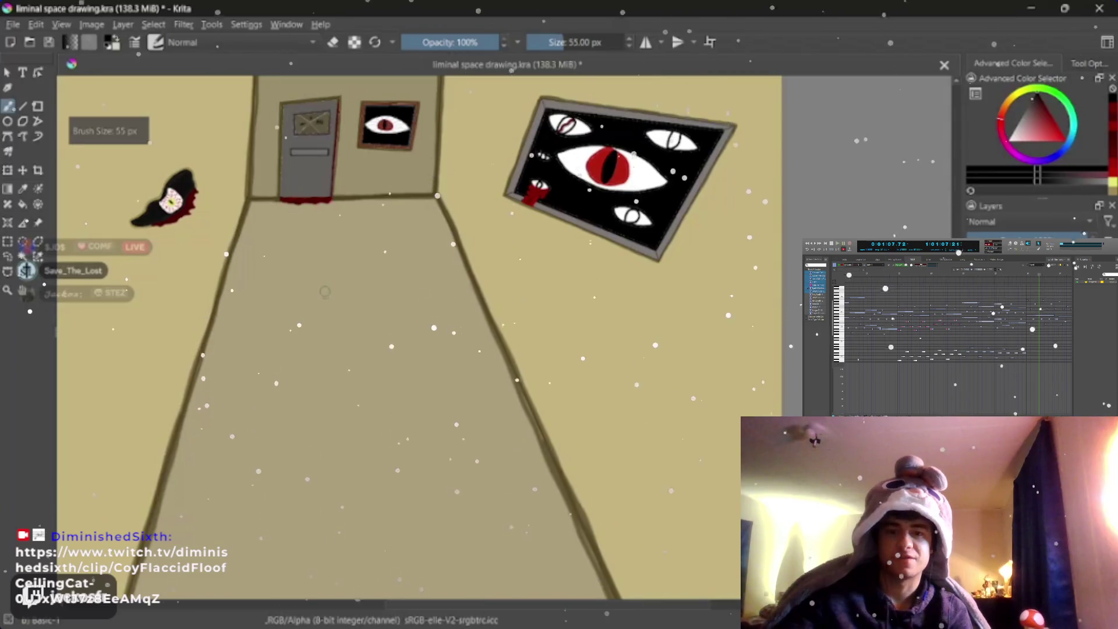
{"action": "left_click_drag", "start_coordinate": [326, 289], "coordinate": [307, 294]}
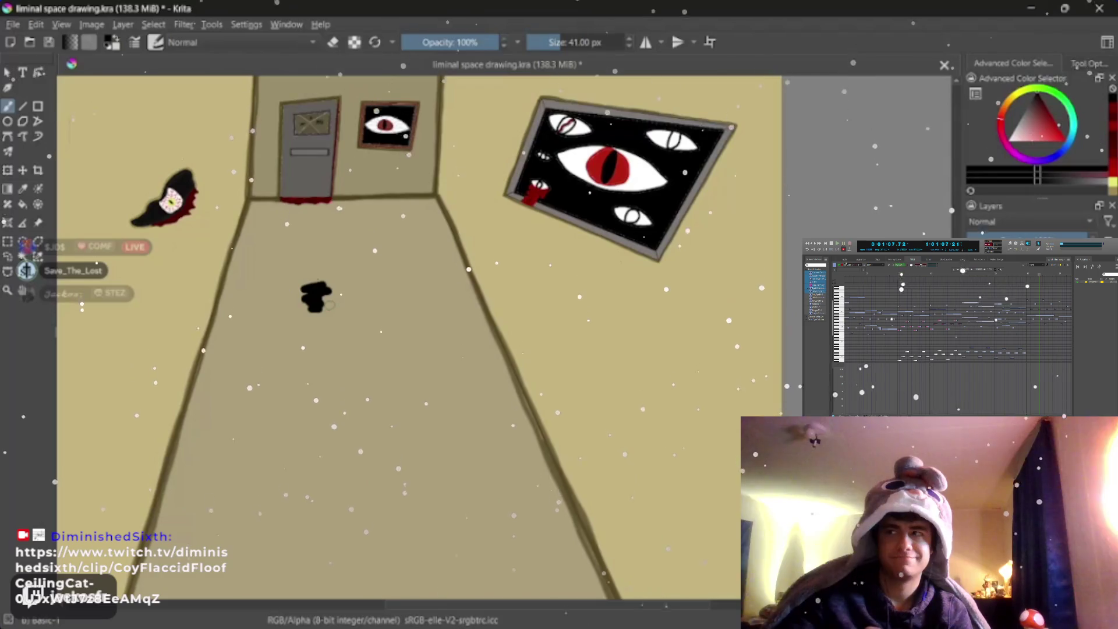
{"action": "key", "text": "ctrl+z"}
{"action": "left_click", "coordinate": [443, 42]}
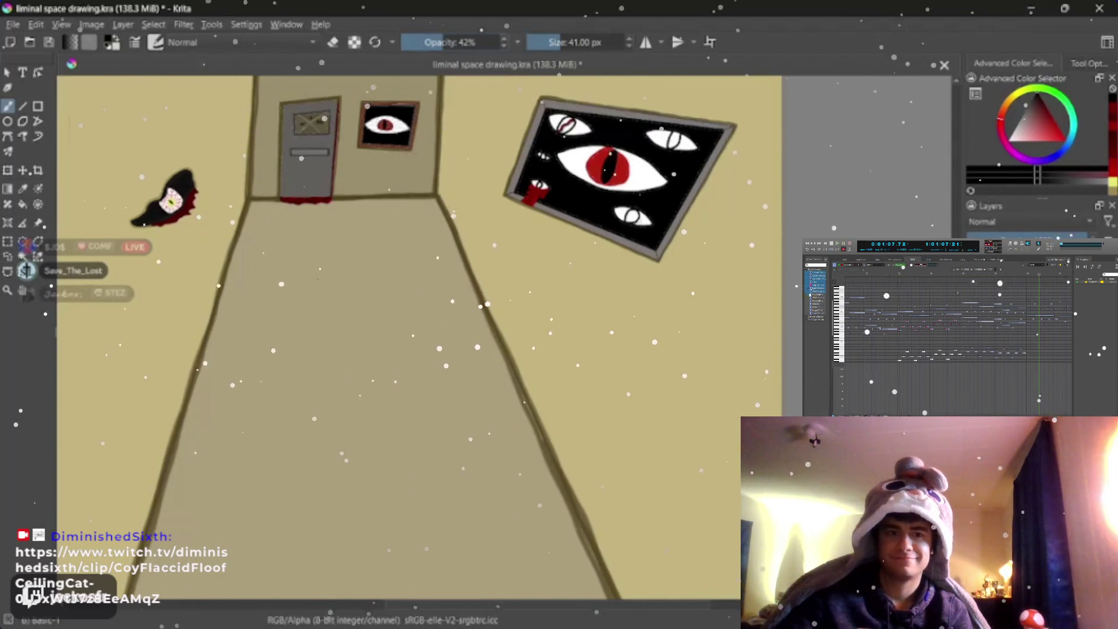
{"action": "left_click_drag", "start_coordinate": [444, 42], "coordinate": [450, 42]}
{"action": "left_click_drag", "start_coordinate": [314, 282], "coordinate": [304, 300]}
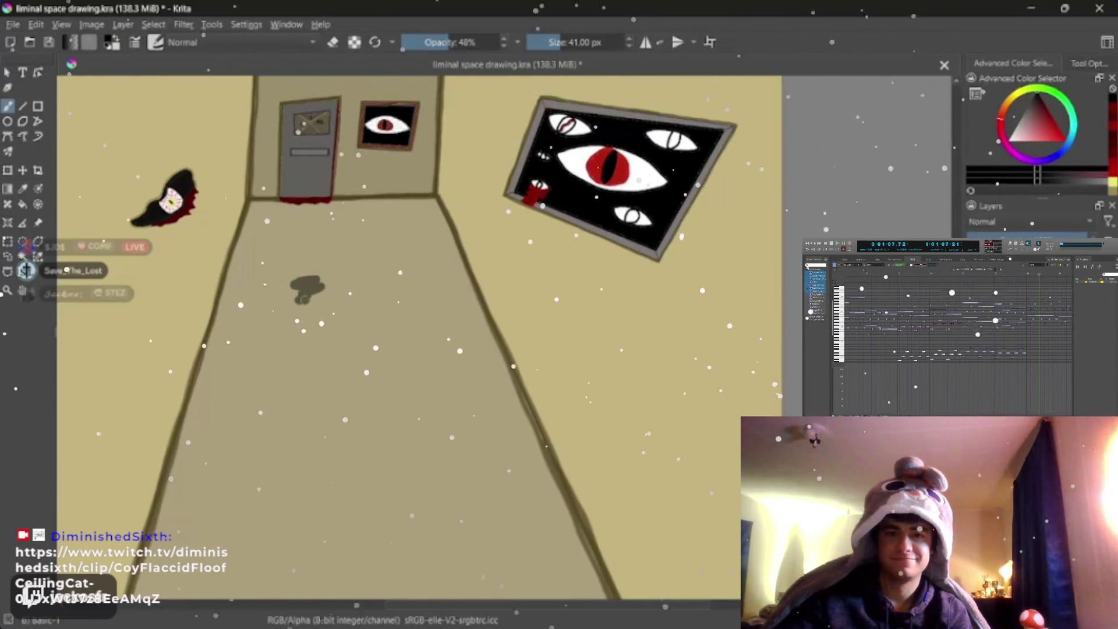
{"action": "key", "text": "ctrl+z"}
{"action": "left_click", "coordinate": [418, 42]}
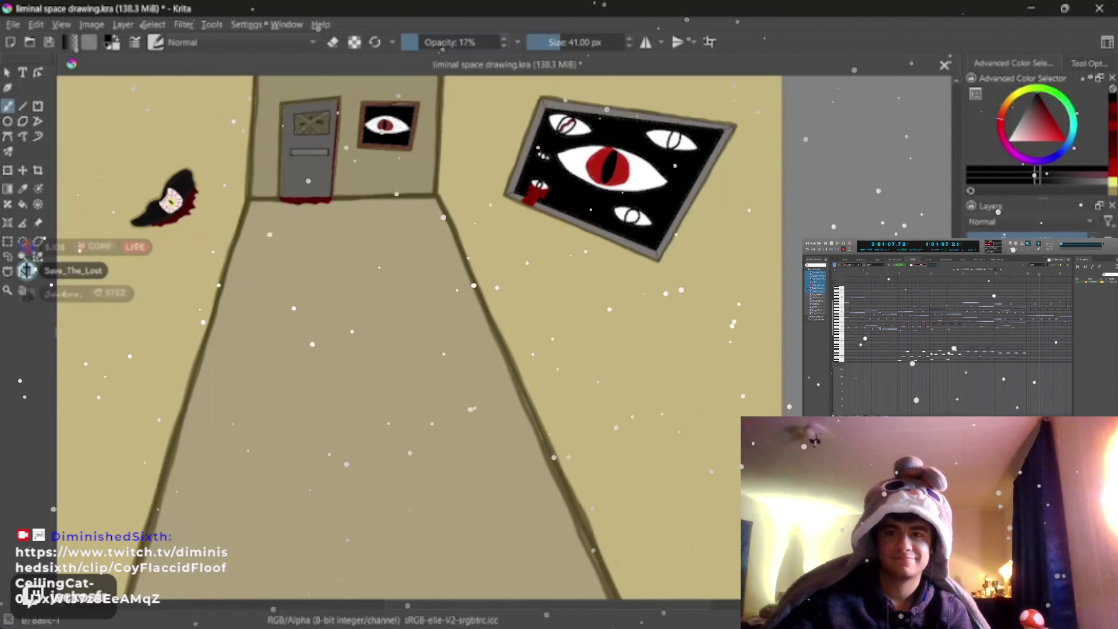
{"action": "left_click_drag", "start_coordinate": [294, 306], "coordinate": [337, 294]}
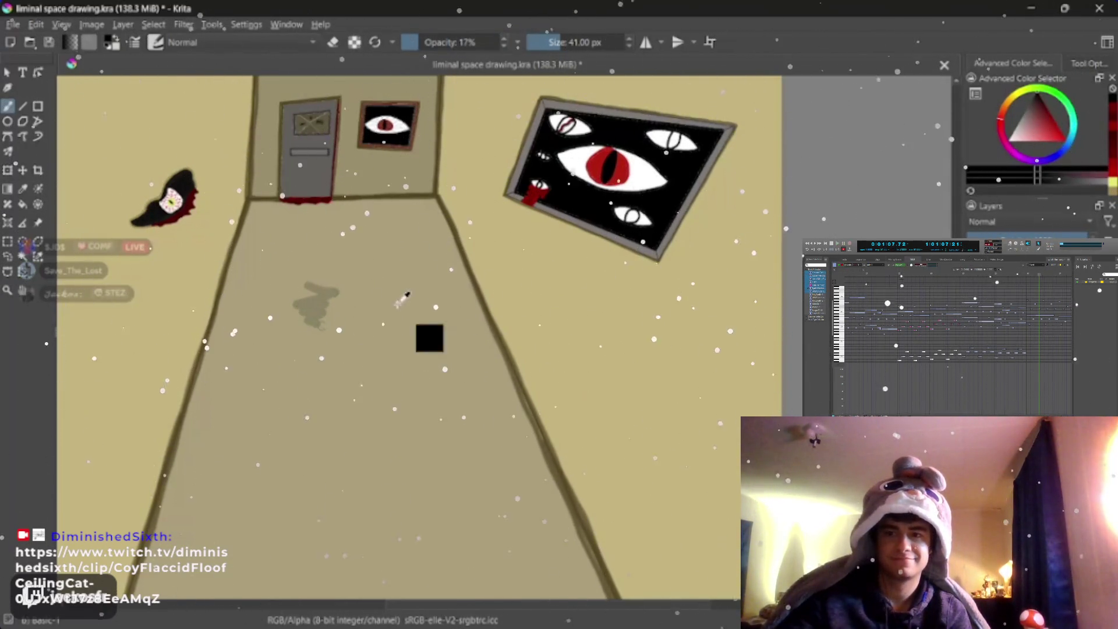
{"action": "key", "text": "ctrl+z"}
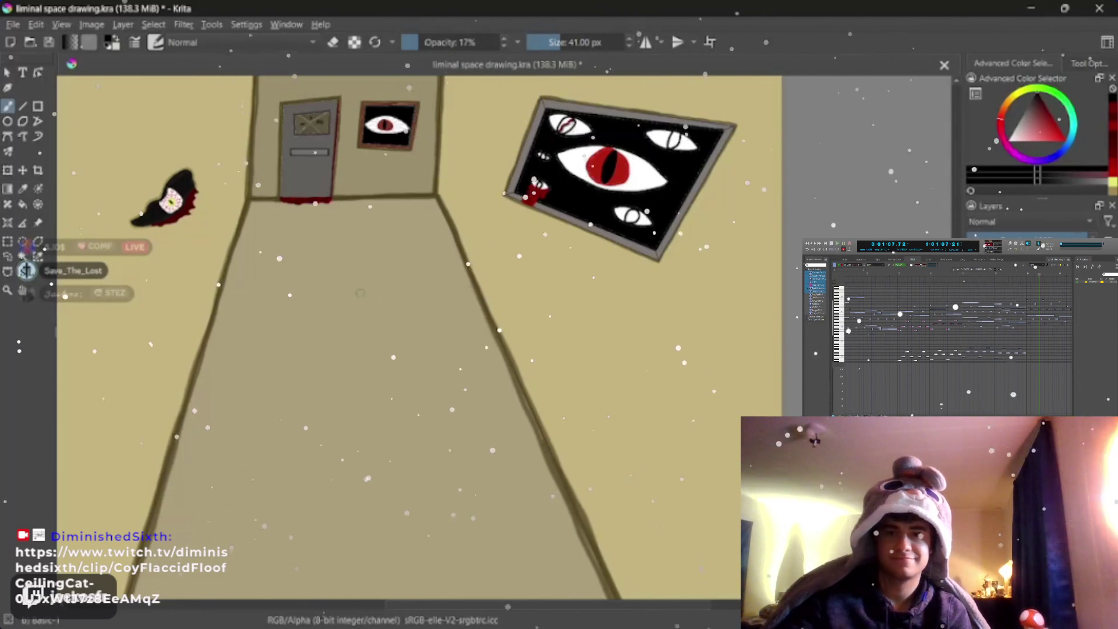
Step: Paint the faint upside-down stick figure's body and arm on the floor at 17% opacity
{"action": "mouse_move", "coordinate": [308, 314]}
{"action": "left_mouse_down"}
{"action": "mouse_move", "coordinate": [304, 332]}
{"action": "mouse_move", "coordinate": [340, 362]}
{"action": "left_mouse_up"}
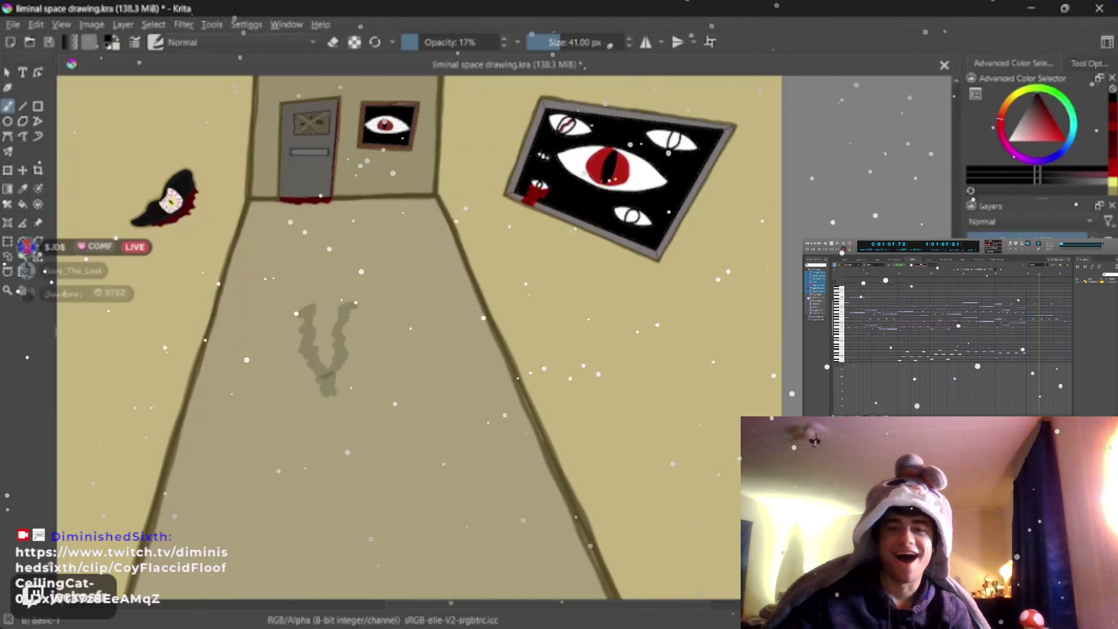
{"action": "mouse_move", "coordinate": [325, 373]}
{"action": "left_mouse_down"}
{"action": "mouse_move", "coordinate": [327, 434]}
{"action": "mouse_move", "coordinate": [352, 469]}
{"action": "mouse_move", "coordinate": [328, 446]}
{"action": "mouse_move", "coordinate": [278, 441]}
{"action": "left_mouse_up"}
{"action": "left_click_drag", "start_coordinate": [350, 412], "coordinate": [382, 429]}
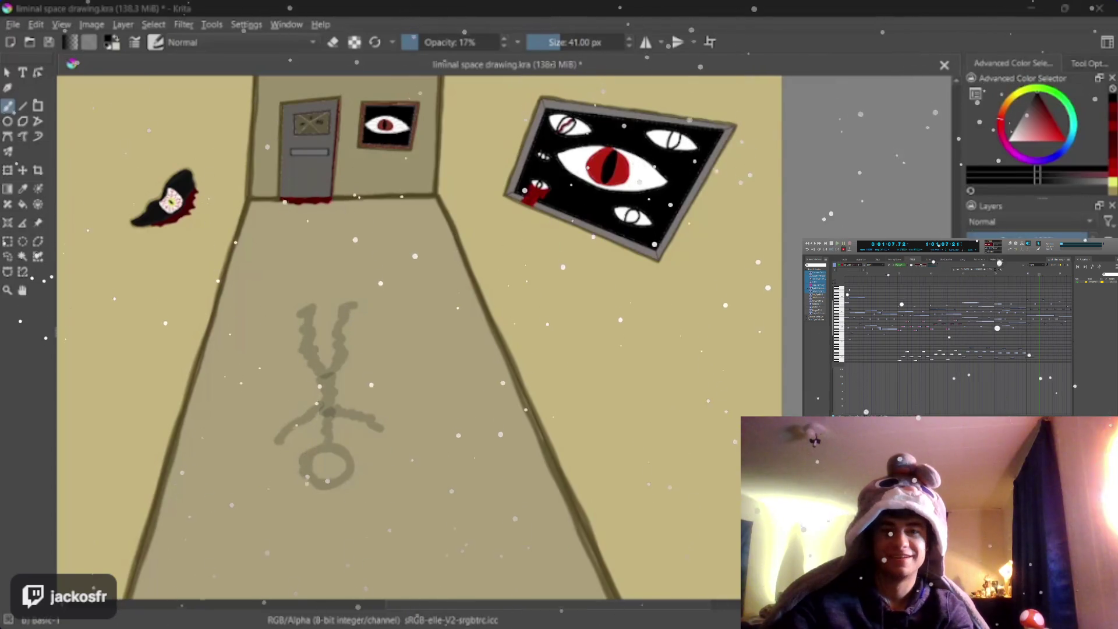
{"action": "scroll", "coordinate": [533, 358], "scroll_direction": "down", "scroll_amount": 5}
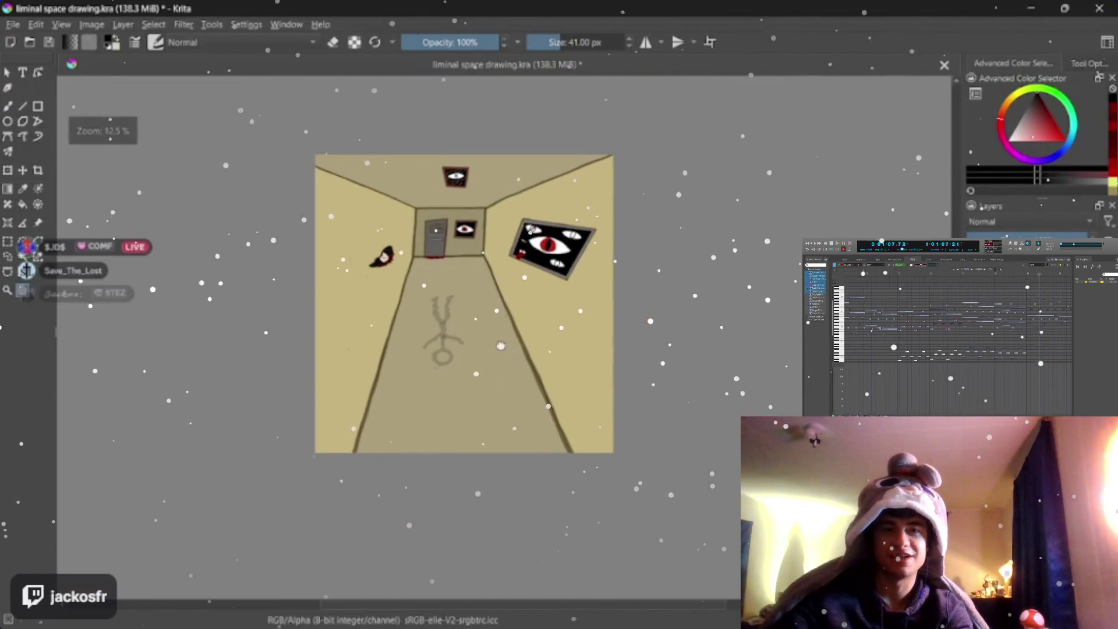
Step: Clear the floor figure and return to the 17% opacity freehand brush, shrunk to 32 px
{"action": "scroll", "coordinate": [533, 359], "scroll_direction": "up", "scroll_amount": 1}
{"action": "scroll", "coordinate": [533, 358], "scroll_direction": "up", "scroll_amount": 1}
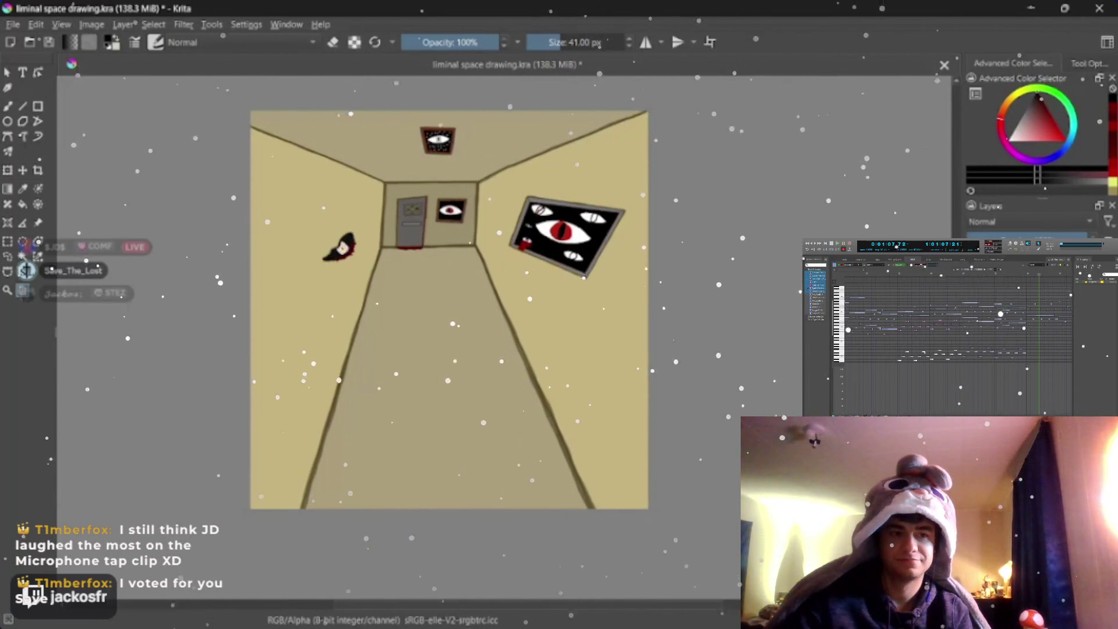
{"action": "key", "text": "b"}
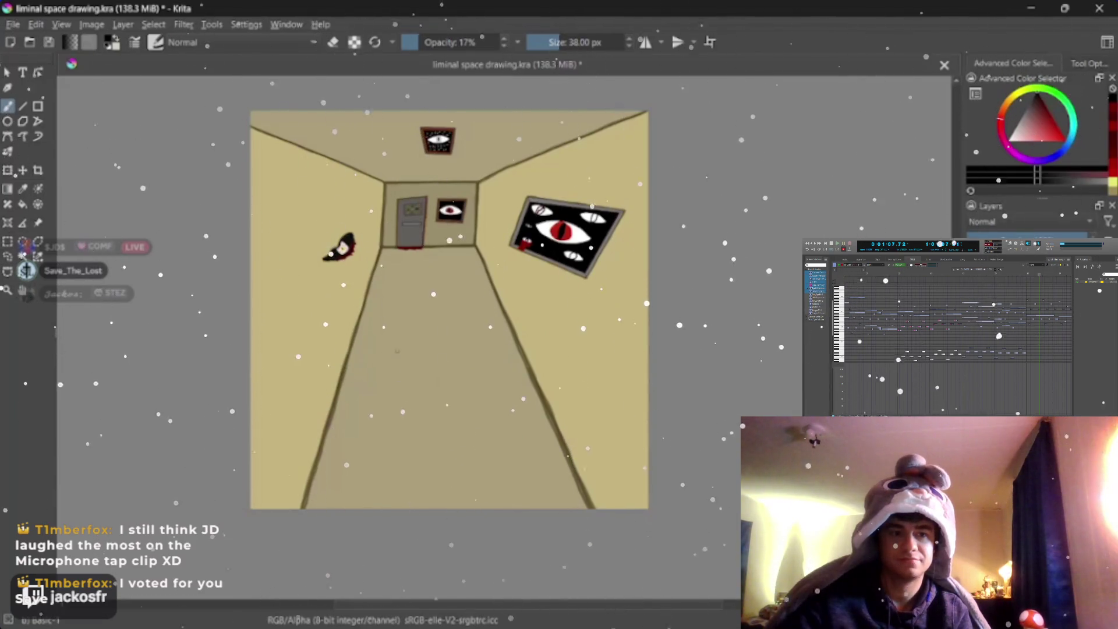
{"action": "key", "text": "bracketleft"}
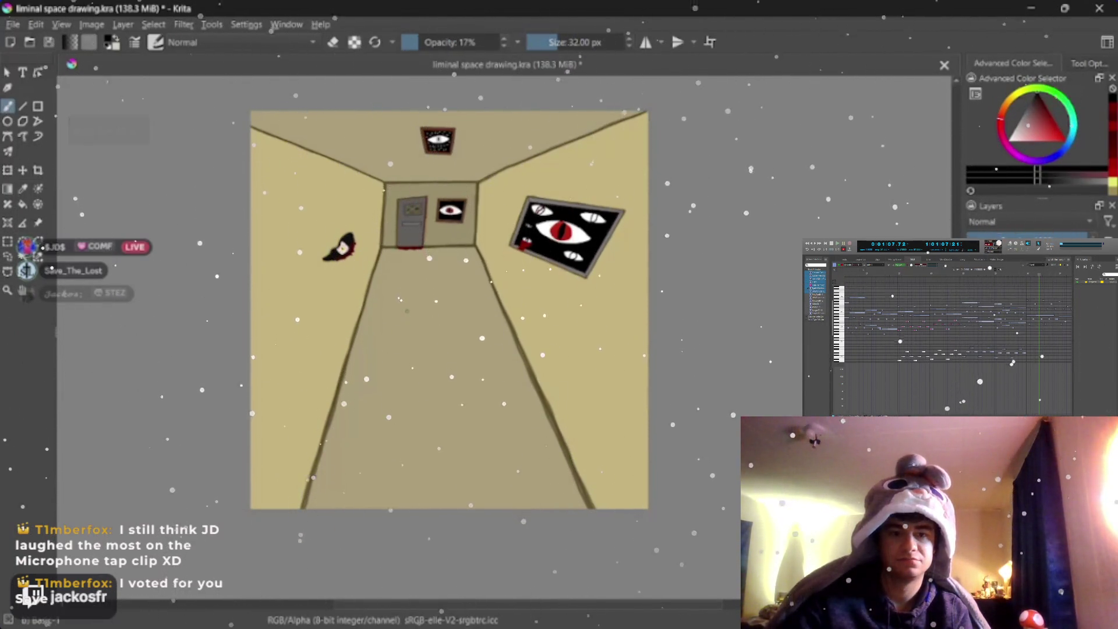
Step: Redraw the faint upside-down stick figure on the floor with the 32 px, 17% brush, then zoom out to review
{"action": "key", "text": "plus"}
{"action": "mouse_move", "coordinate": [367, 295]}
{"action": "left_mouse_down"}
{"action": "mouse_move", "coordinate": [356, 299]}
{"action": "mouse_move", "coordinate": [364, 337]}
{"action": "mouse_move", "coordinate": [389, 336]}
{"action": "mouse_move", "coordinate": [392, 300]}
{"action": "left_mouse_up"}
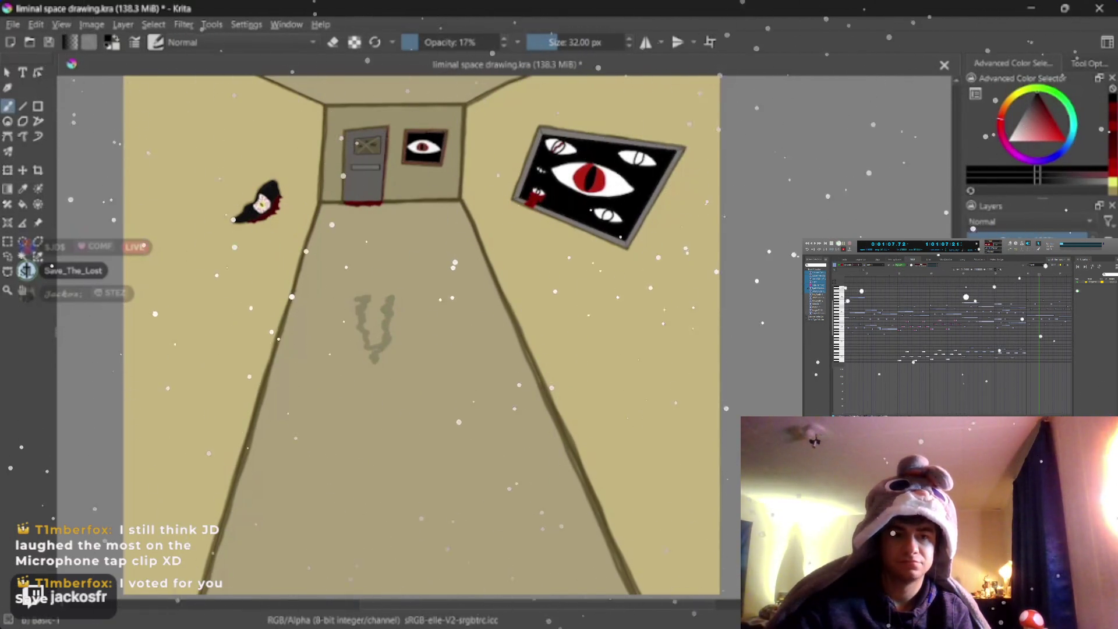
{"action": "left_click_drag", "start_coordinate": [377, 376], "coordinate": [372, 397]}
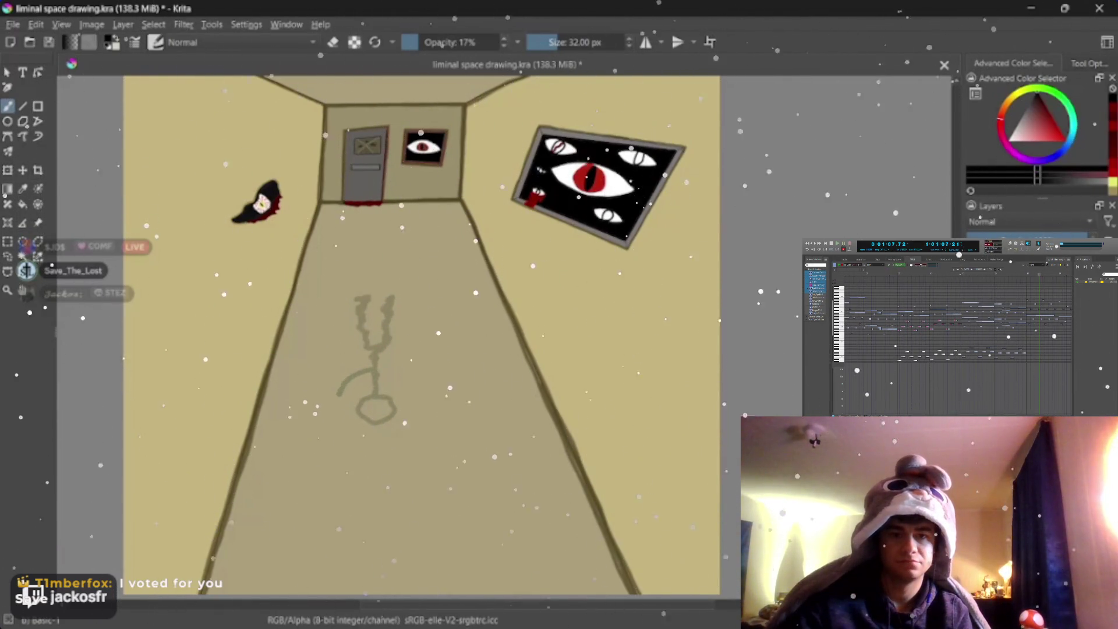
{"action": "key", "text": "/"}
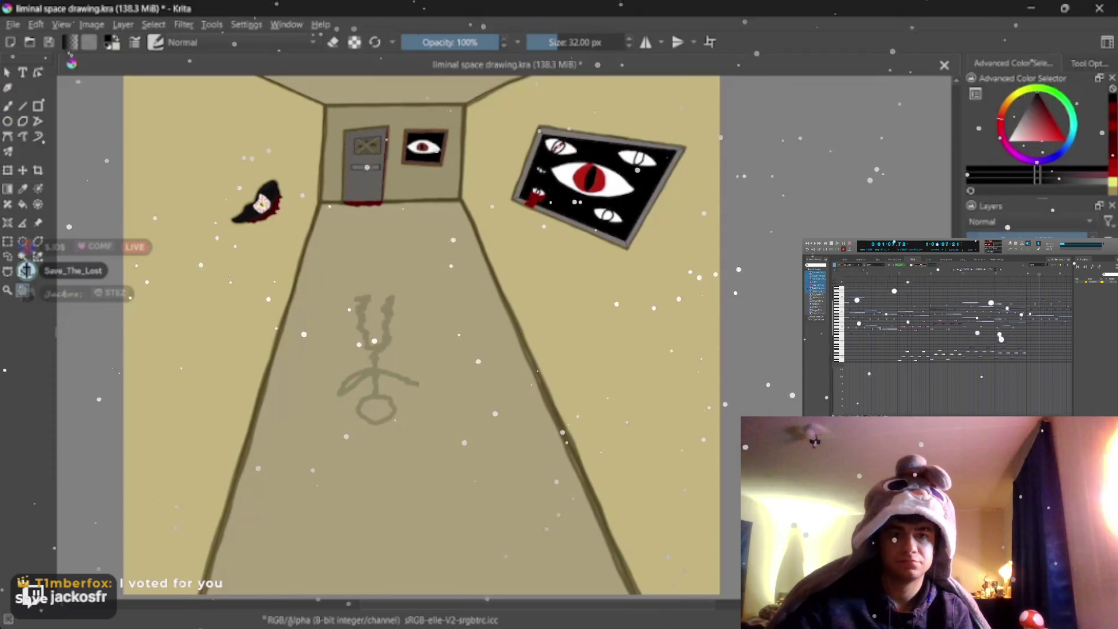
{"action": "scroll", "coordinate": [423, 379], "scroll_direction": "down", "scroll_amount": 3}
{"action": "scroll", "coordinate": [526, 337], "scroll_direction": "up", "scroll_amount": 3}
{"action": "scroll", "coordinate": [526, 336], "scroll_direction": "down", "scroll_amount": 3}
{"action": "scroll", "coordinate": [526, 337], "scroll_direction": "up", "scroll_amount": 2}
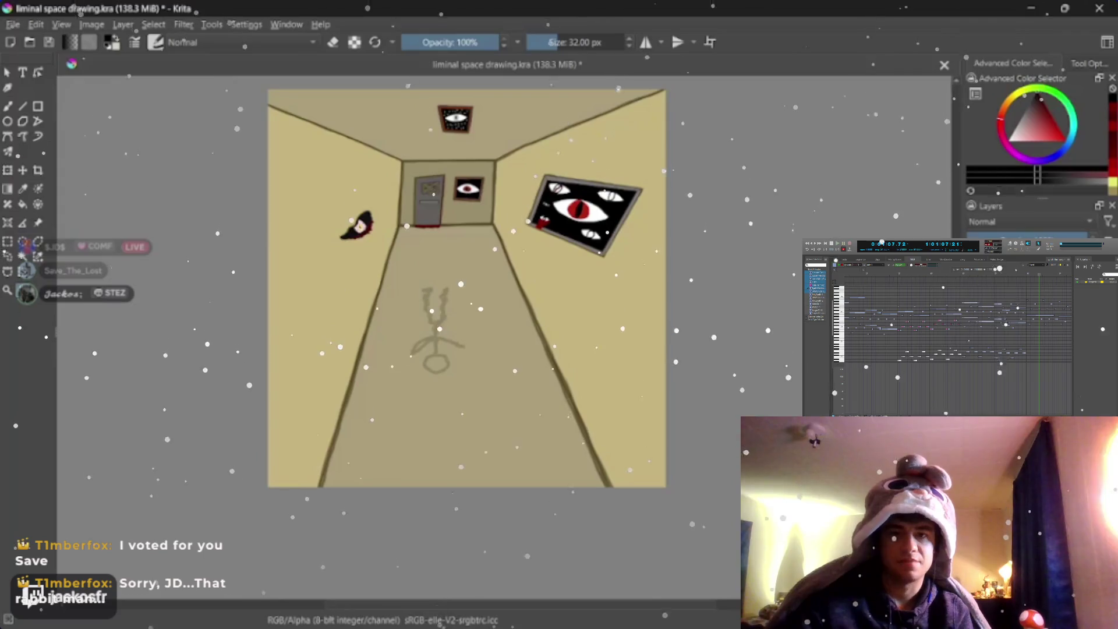
{"action": "scroll", "coordinate": [441, 269], "scroll_direction": "up", "scroll_amount": 2}
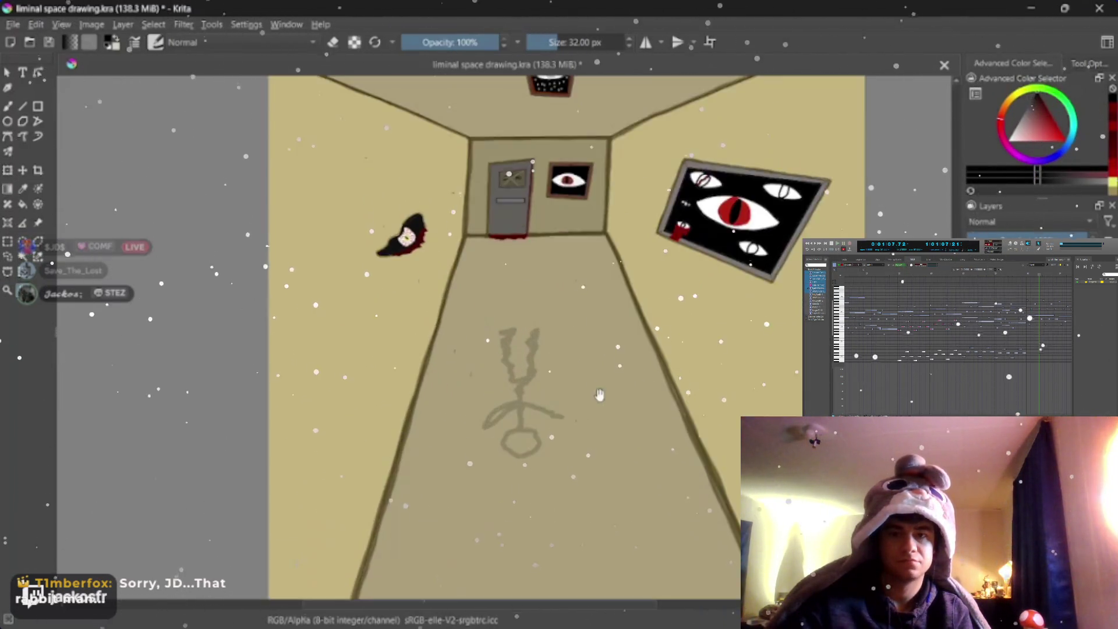
{"action": "scroll", "coordinate": [585, 432], "scroll_direction": "down", "scroll_amount": 2}
{"action": "scroll", "coordinate": [585, 432], "scroll_direction": "up", "scroll_amount": 3}
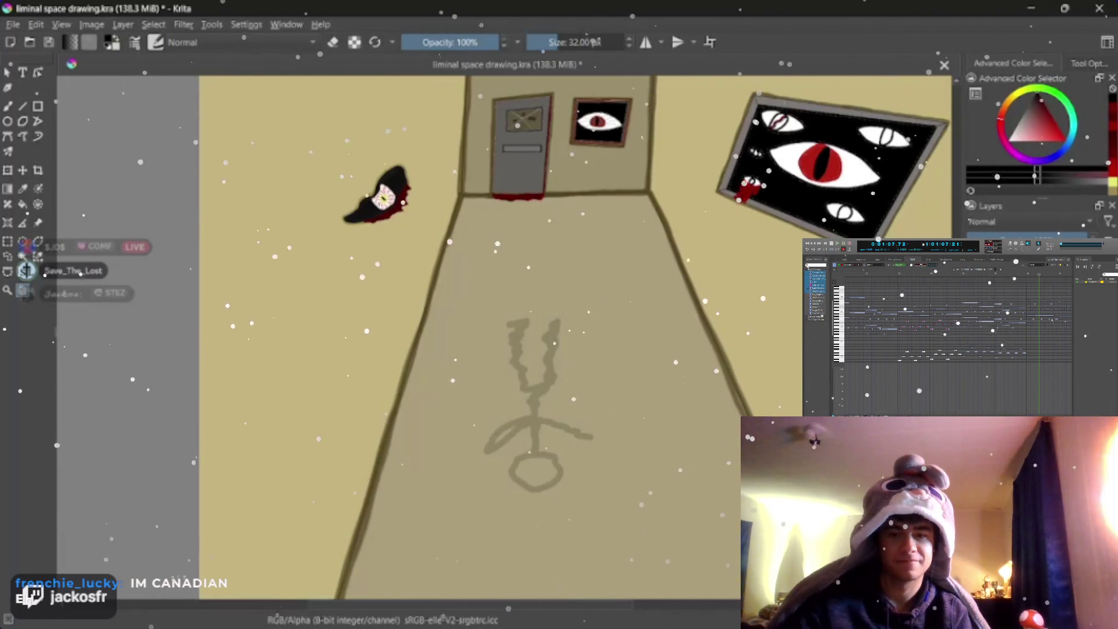
Step: Delete the floor figure and reselect the brush at 4% opacity
{"action": "key", "text": "Delete"}
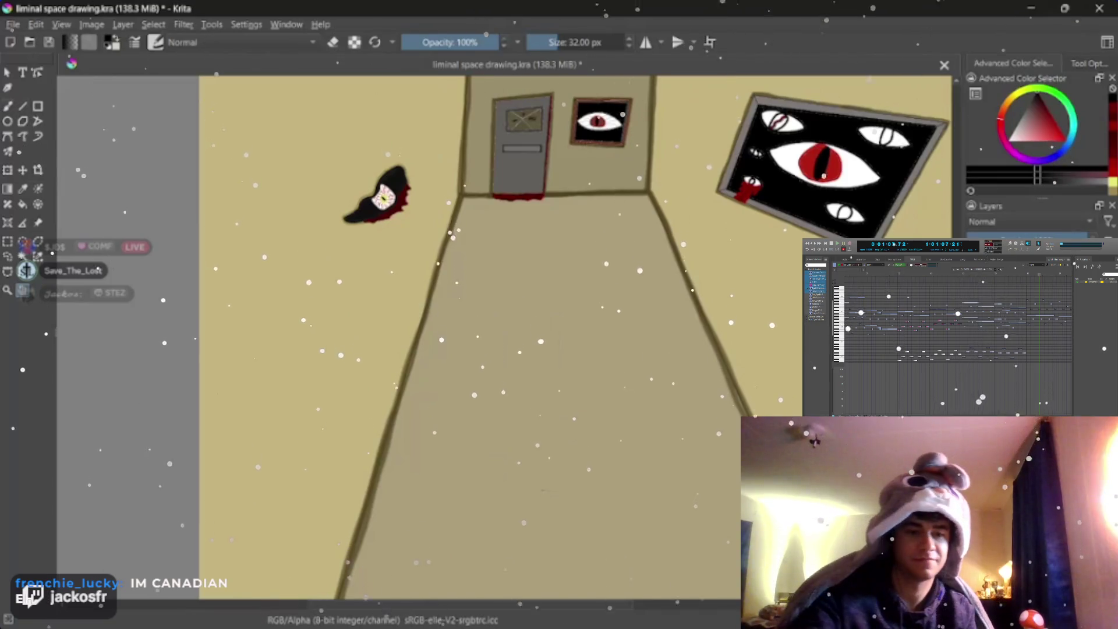
{"action": "key", "text": "b"}
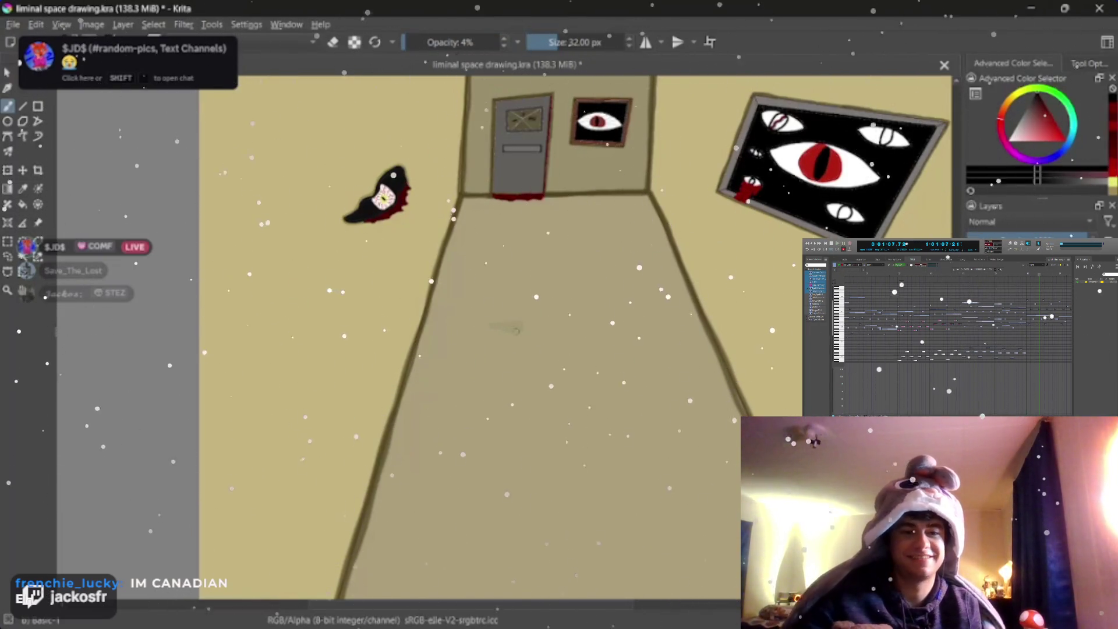
Step: Sketch the ghostly figure's leg strokes at 4% opacity and recentre the hallway view
{"action": "mouse_move", "coordinate": [505, 327]}
{"action": "left_mouse_down"}
{"action": "mouse_move", "coordinate": [514, 393]}
{"action": "mouse_move", "coordinate": [548, 337]}
{"action": "mouse_move", "coordinate": [579, 326]}
{"action": "left_mouse_up"}
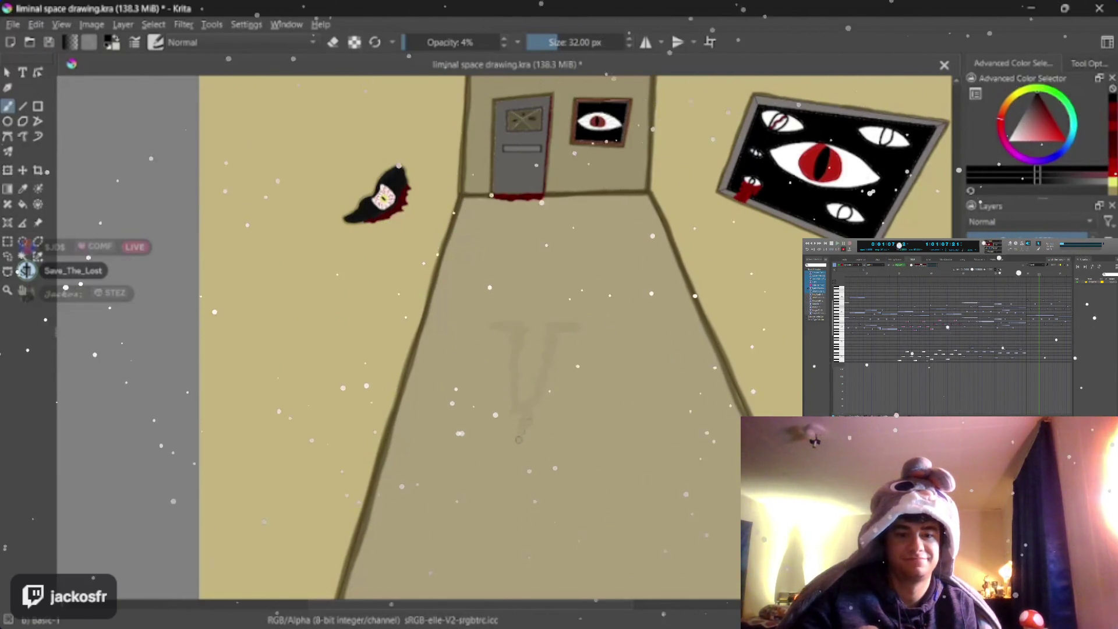
{"action": "left_click_drag", "start_coordinate": [509, 480], "coordinate": [502, 511]}
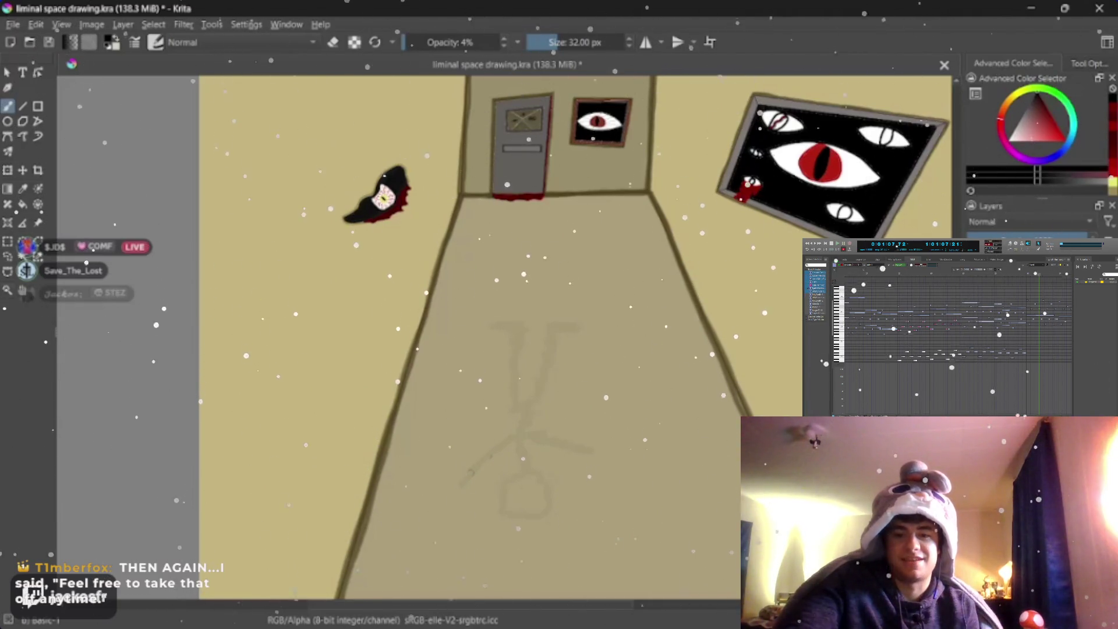
{"action": "left_click", "coordinate": [496, 42]}
{"action": "left_click_drag", "start_coordinate": [363, 355], "coordinate": [414, 390]}
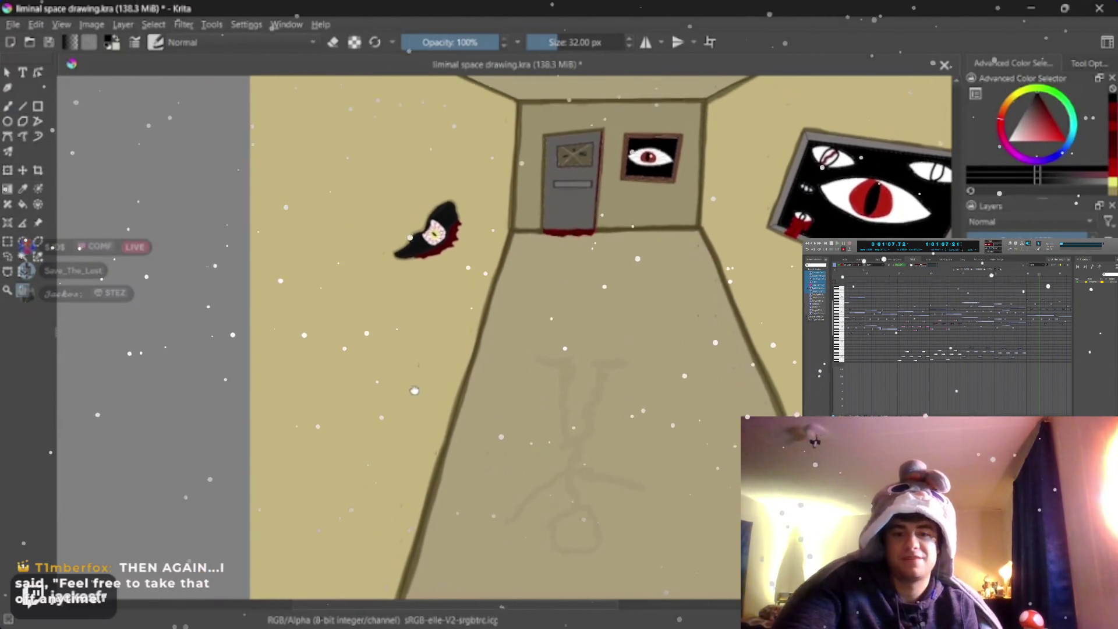
{"action": "scroll", "coordinate": [416, 389], "scroll_direction": "down", "scroll_amount": 2}
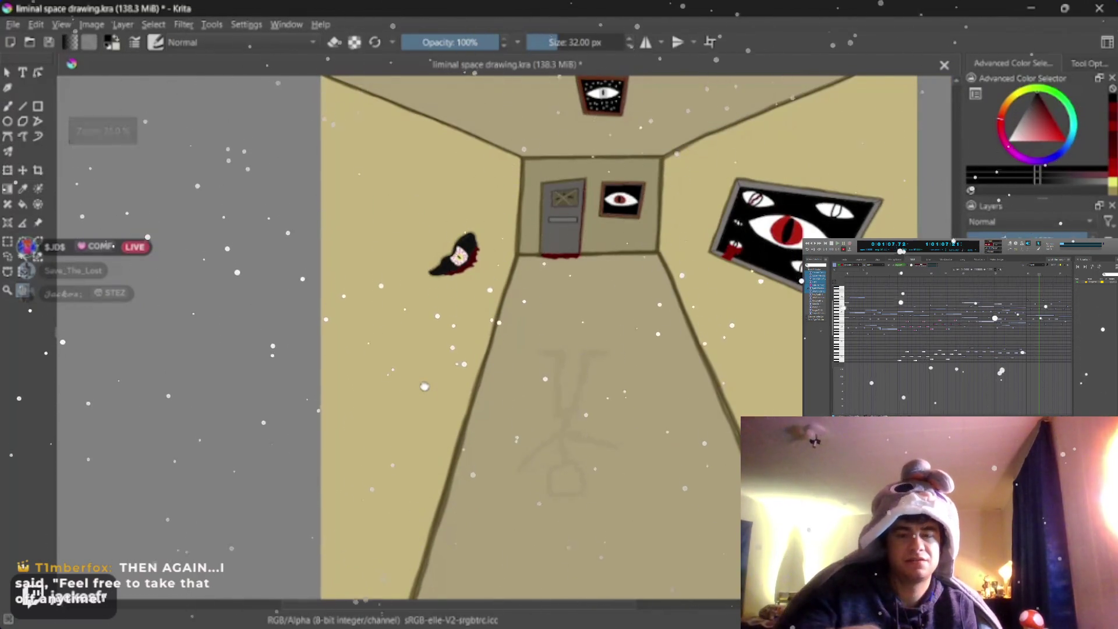
{"action": "scroll", "coordinate": [627, 424], "scroll_direction": "up", "scroll_amount": 1}
Step: Centre the view on the floor figure and add another faint 4% stroke to it
{"action": "left_click_drag", "start_coordinate": [628, 425], "coordinate": [602, 400]}
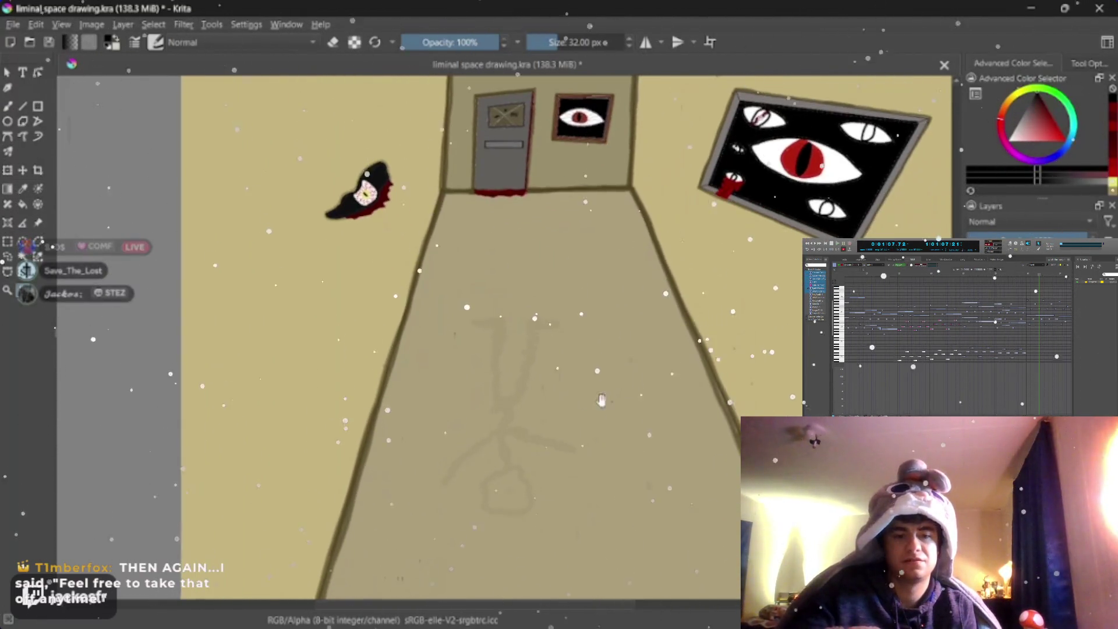
{"action": "scroll", "coordinate": [602, 400], "scroll_direction": "up", "scroll_amount": 2}
{"action": "scroll", "coordinate": [597, 401], "scroll_direction": "down", "scroll_amount": 2}
{"action": "scroll", "coordinate": [594, 401], "scroll_direction": "down", "scroll_amount": 1}
{"action": "scroll", "coordinate": [589, 402], "scroll_direction": "up", "scroll_amount": 3}
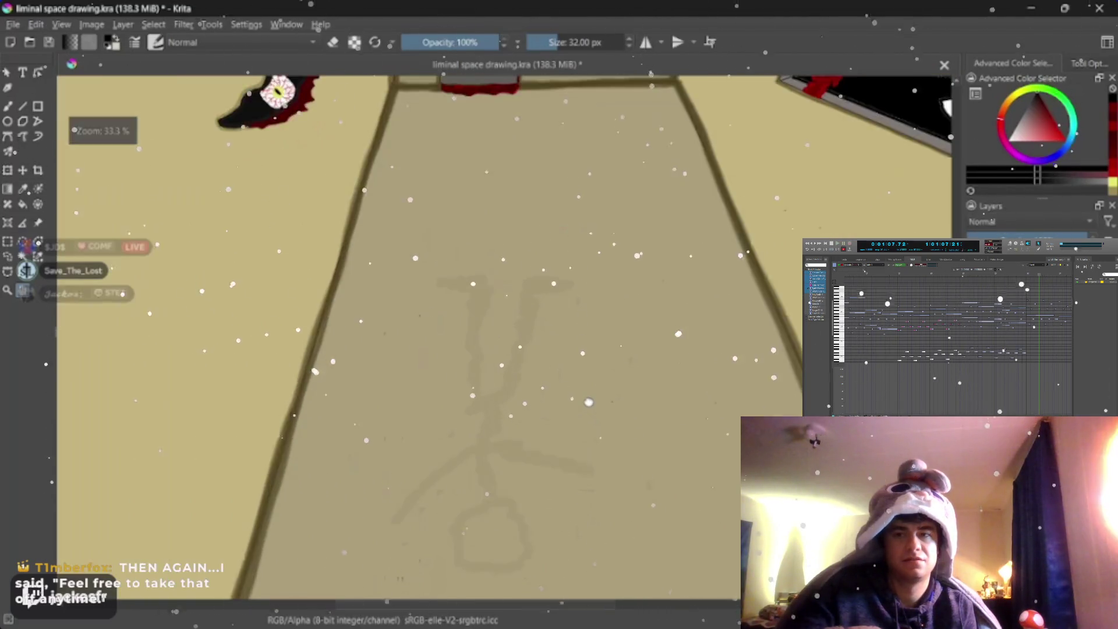
{"action": "left_click_drag", "start_coordinate": [492, 416], "coordinate": [487, 341]}
{"action": "key", "text": "b"}
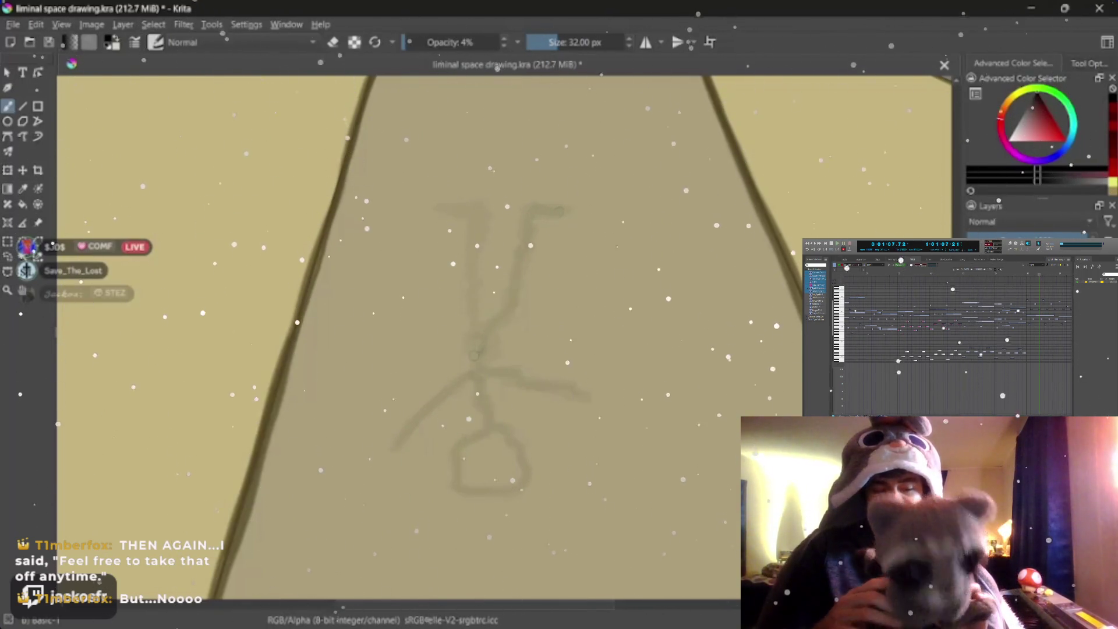
{"action": "left_click_drag", "start_coordinate": [559, 212], "coordinate": [473, 258]}
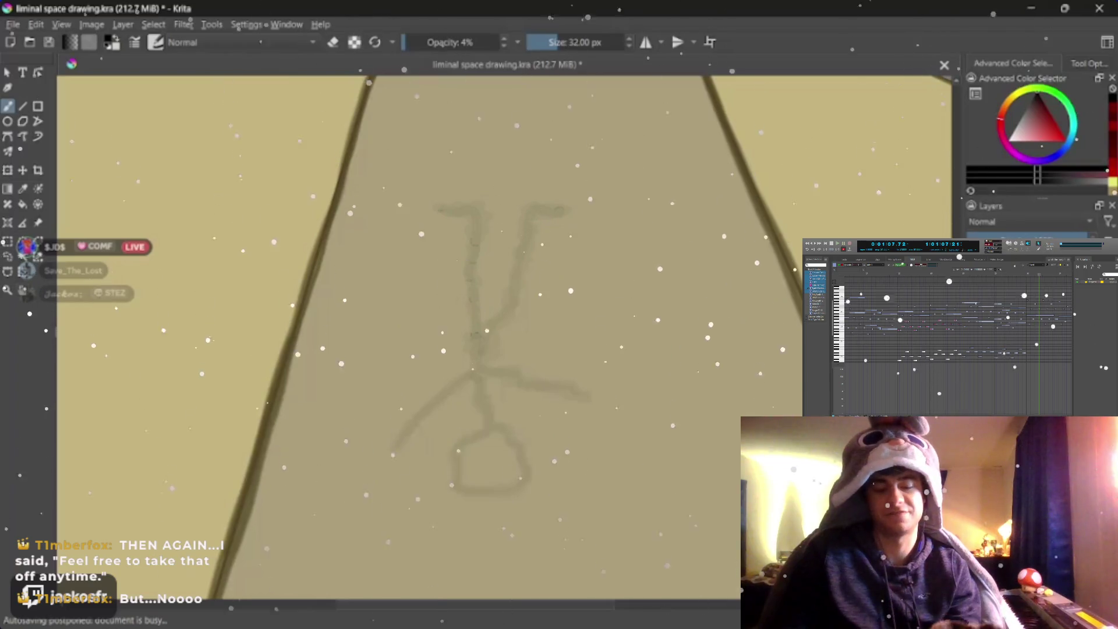
Step: Fade the floor figure by painting over it with a 78 px brush at 4% opacity
{"action": "scroll", "coordinate": [594, 385], "scroll_direction": "down", "scroll_amount": 5}
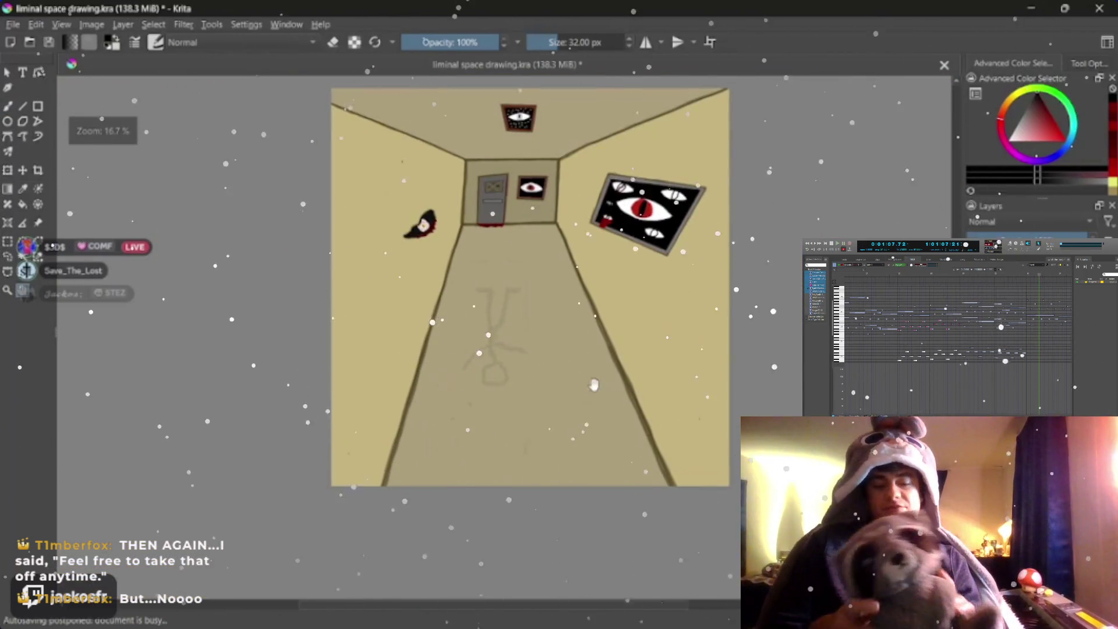
{"action": "scroll", "coordinate": [594, 384], "scroll_direction": "up", "scroll_amount": 3}
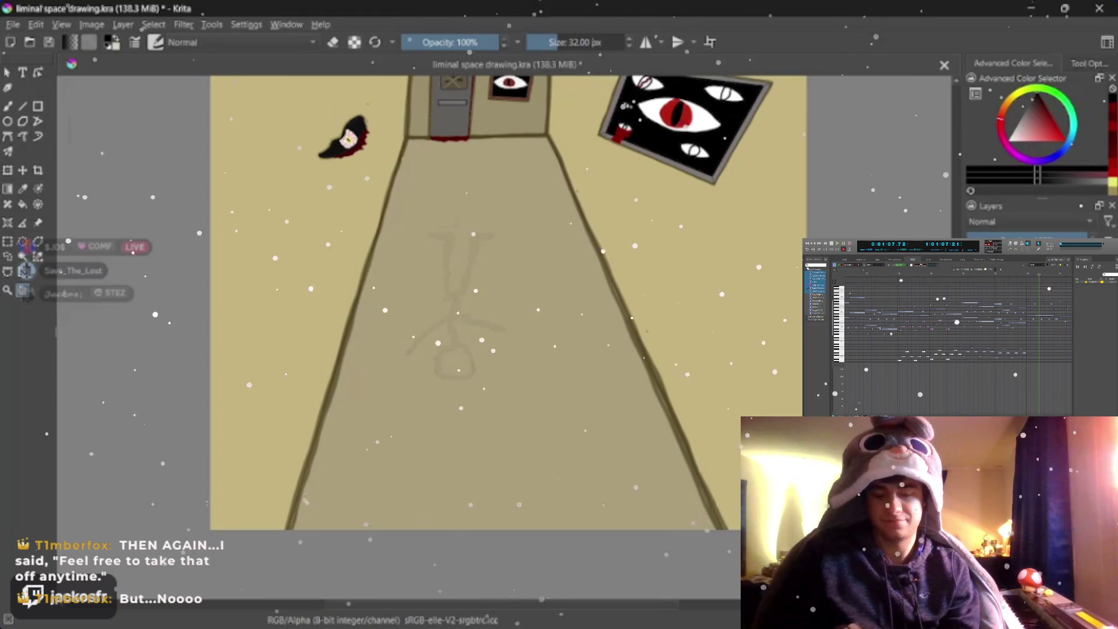
{"action": "scroll", "coordinate": [493, 369], "scroll_direction": "down", "scroll_amount": 3}
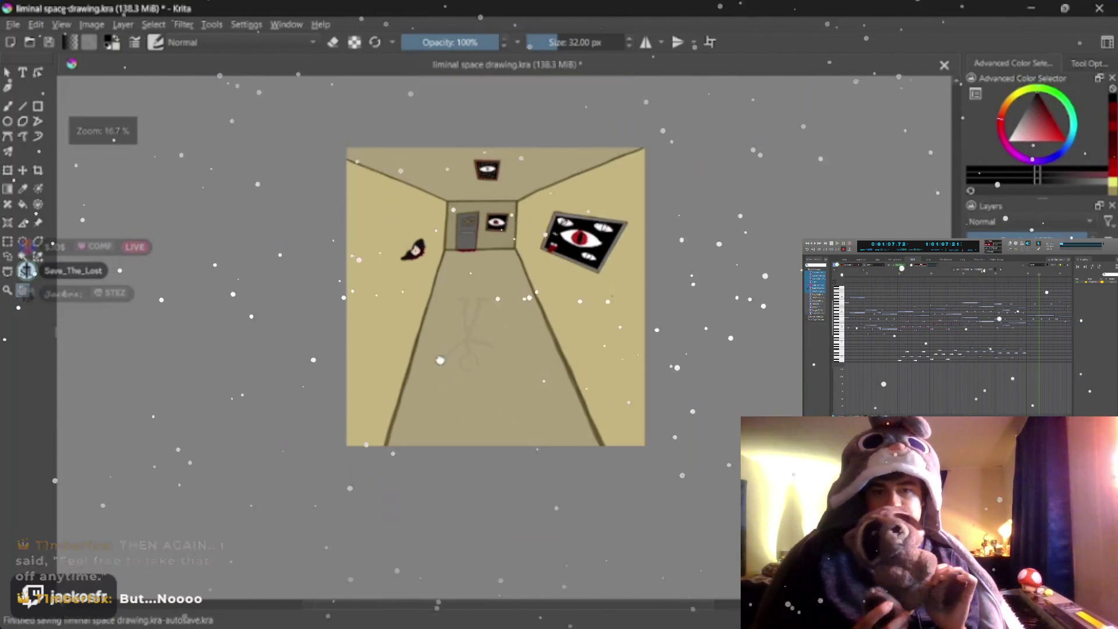
{"action": "scroll", "coordinate": [493, 368], "scroll_direction": "up", "scroll_amount": 1}
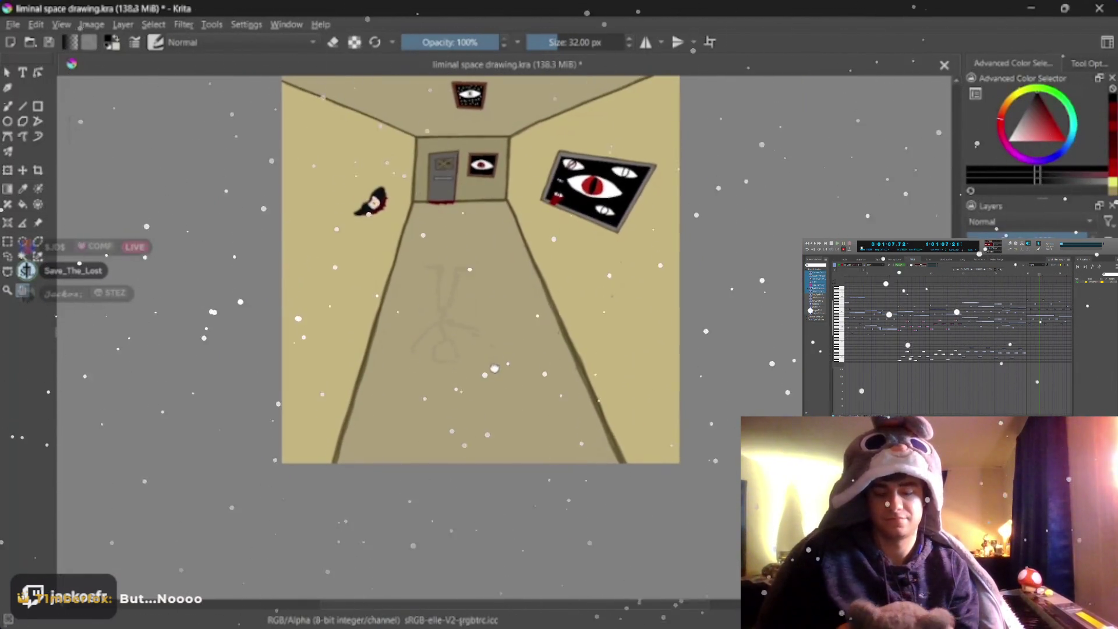
{"action": "scroll", "coordinate": [493, 369], "scroll_direction": "up", "scroll_amount": 2}
{"action": "scroll", "coordinate": [493, 369], "scroll_direction": "up", "scroll_amount": 1}
{"action": "key", "text": "b"}
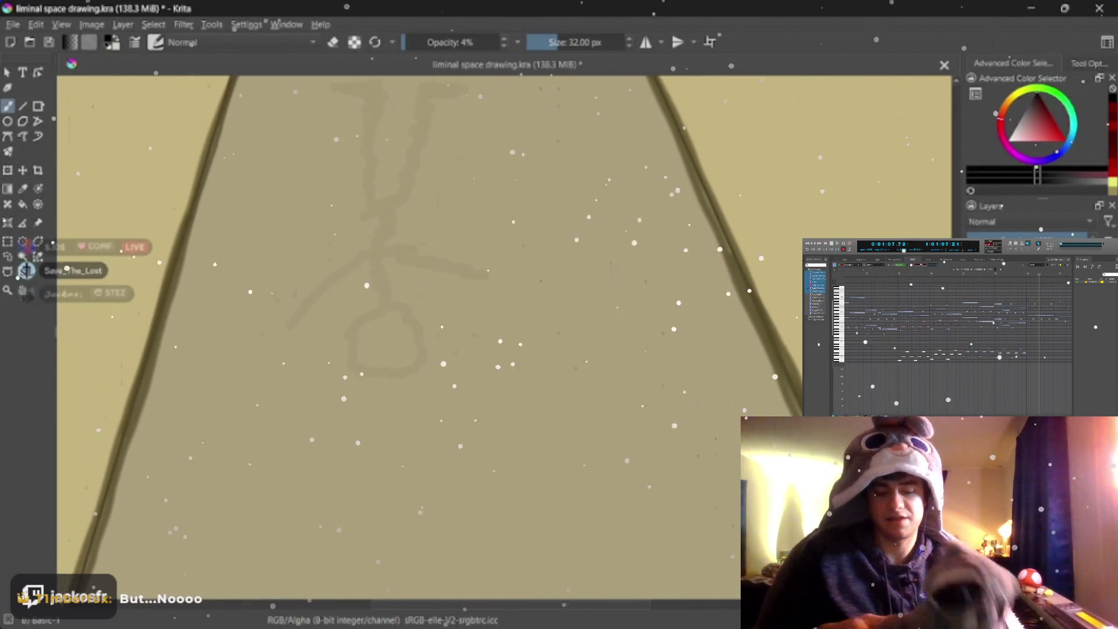
{"action": "left_click_drag", "start_coordinate": [375, 336], "coordinate": [405, 357]}
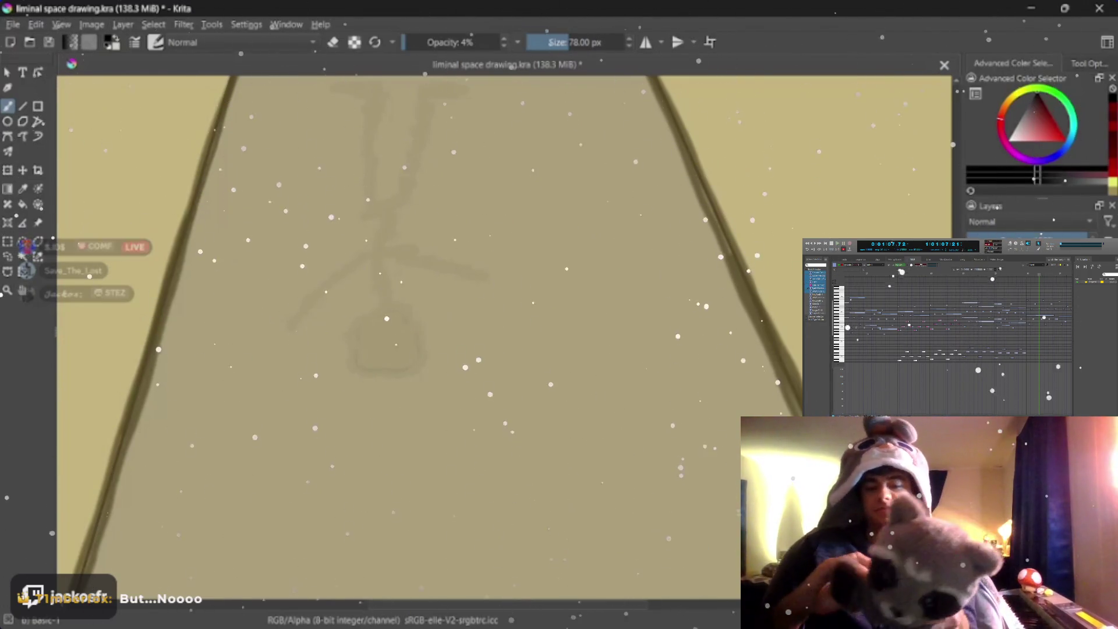
{"action": "key", "text": "minus"}
{"action": "key", "text": "minus"}
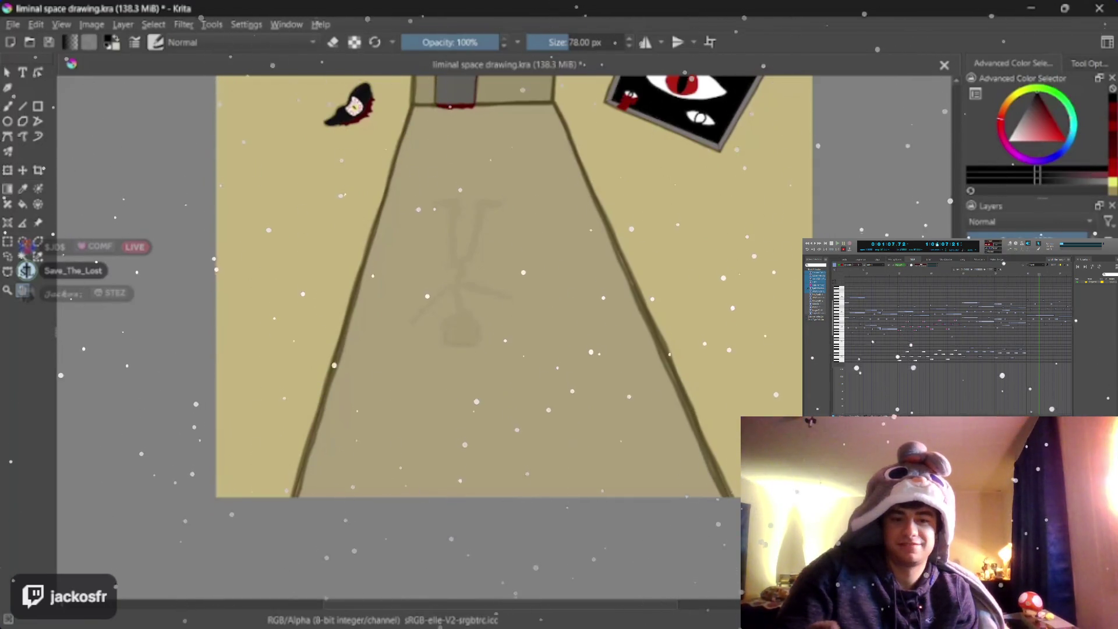
{"action": "scroll", "coordinate": [467, 408], "scroll_direction": "up", "scroll_amount": 2}
{"action": "scroll", "coordinate": [430, 436], "scroll_direction": "down", "scroll_amount": 2}
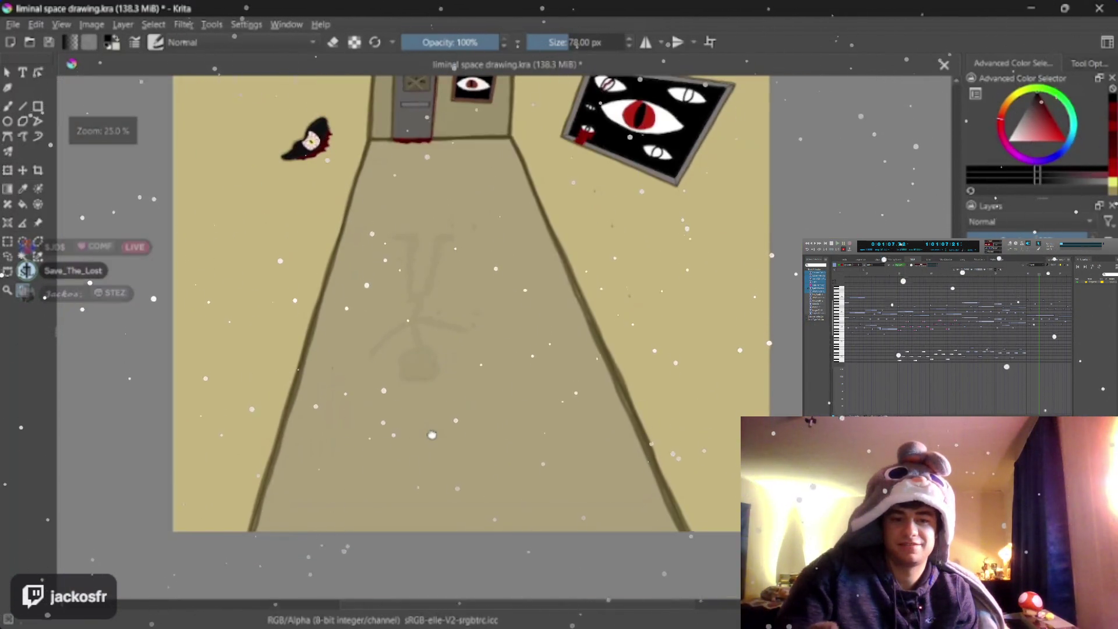
{"action": "scroll", "coordinate": [604, 305], "scroll_direction": "up", "scroll_amount": 2}
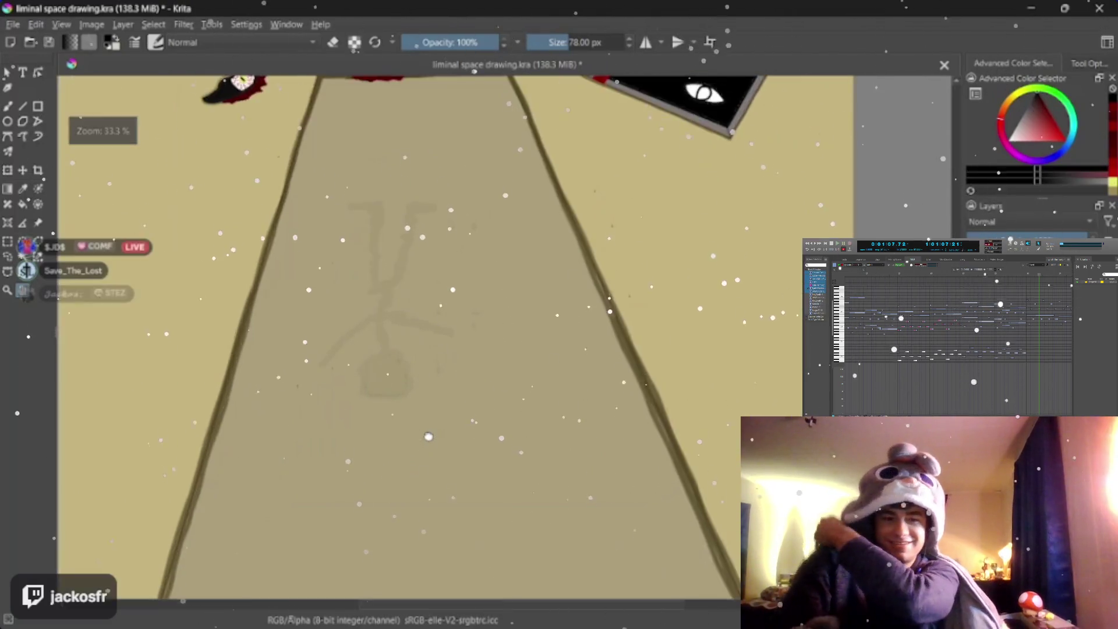
{"action": "scroll", "coordinate": [604, 305], "scroll_direction": "down", "scroll_amount": 4}
{"action": "scroll", "coordinate": [617, 300], "scroll_direction": "up", "scroll_amount": 2}
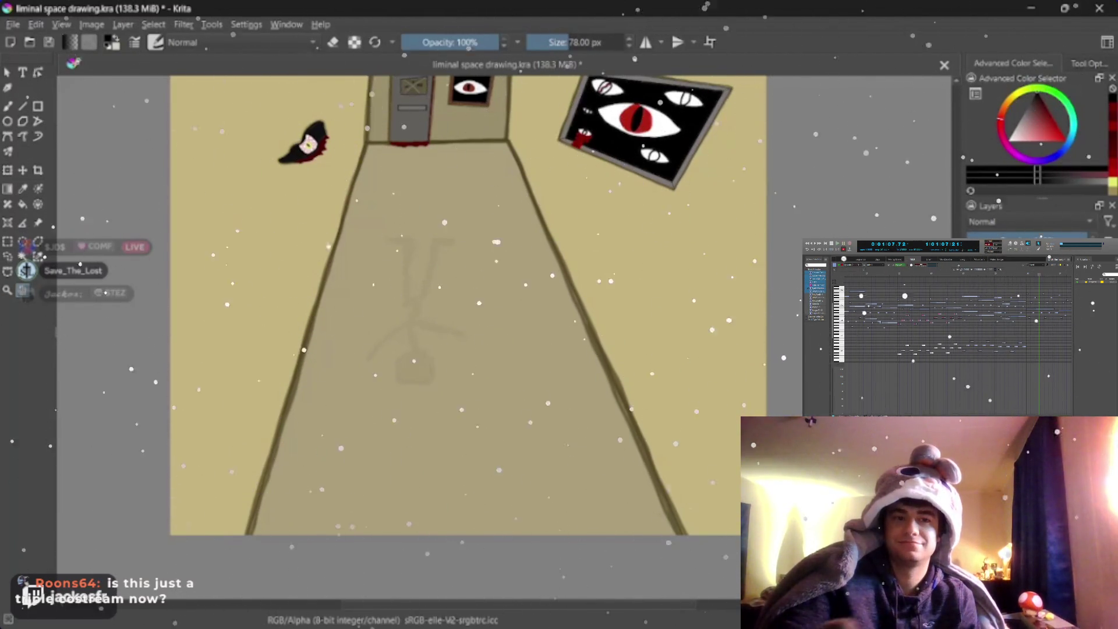
{"action": "scroll", "coordinate": [478, 354], "scroll_direction": "up", "scroll_amount": 2}
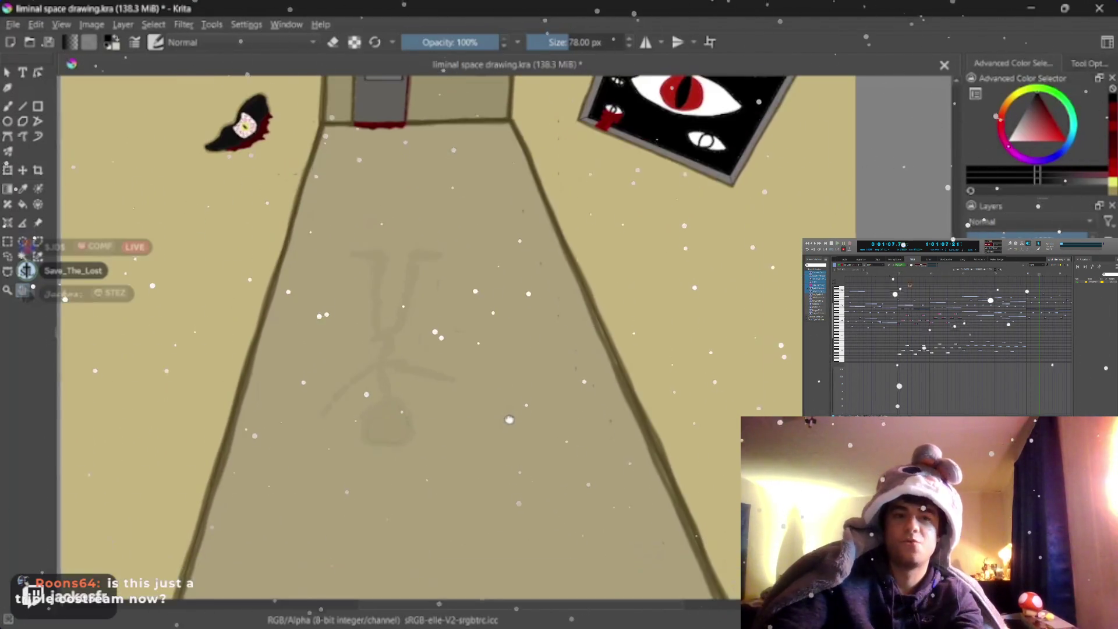
{"action": "scroll", "coordinate": [505, 420], "scroll_direction": "down", "scroll_amount": 3}
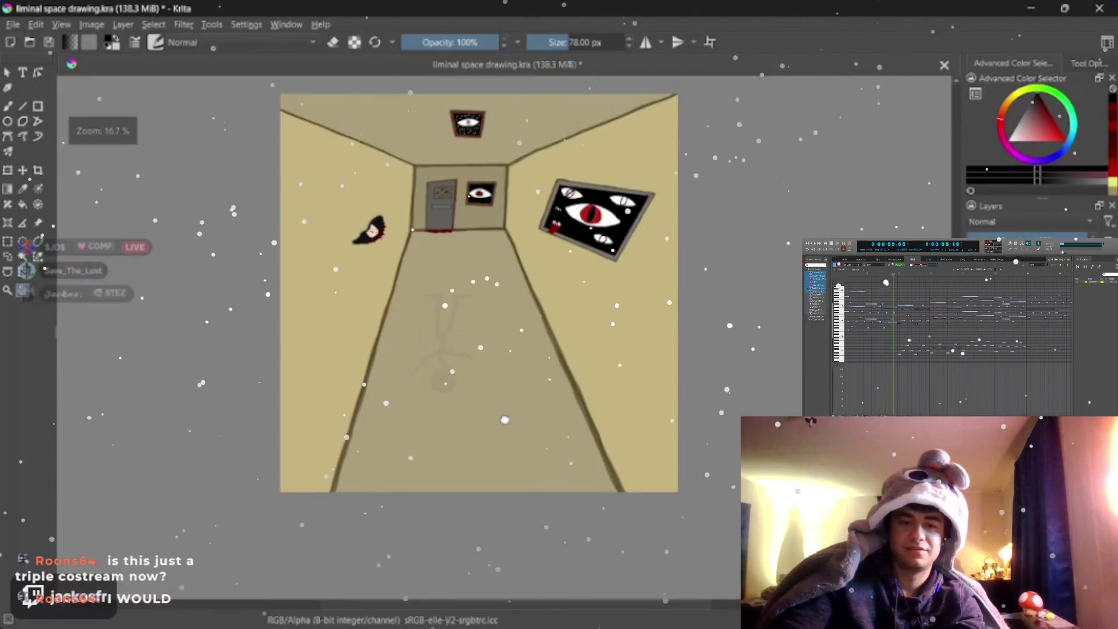
{"action": "scroll", "coordinate": [505, 419], "scroll_direction": "up", "scroll_amount": 1}
{"action": "scroll", "coordinate": [505, 419], "scroll_direction": "down", "scroll_amount": 1}
{"action": "scroll", "coordinate": [505, 420], "scroll_direction": "up", "scroll_amount": 1}
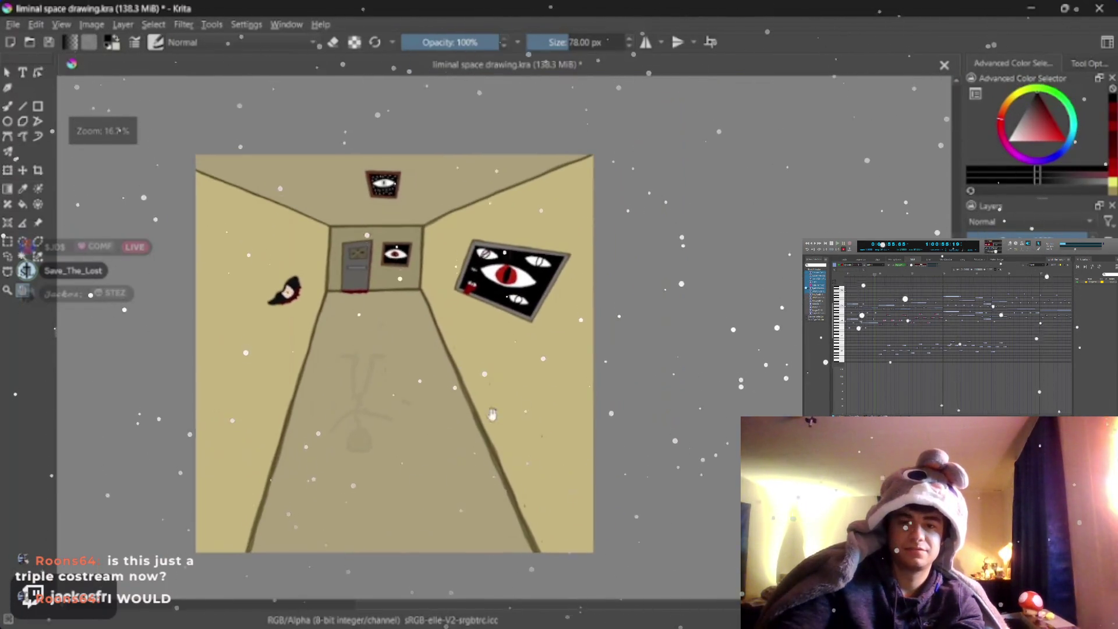
{"action": "scroll", "coordinate": [505, 338], "scroll_direction": "up", "scroll_amount": 1}
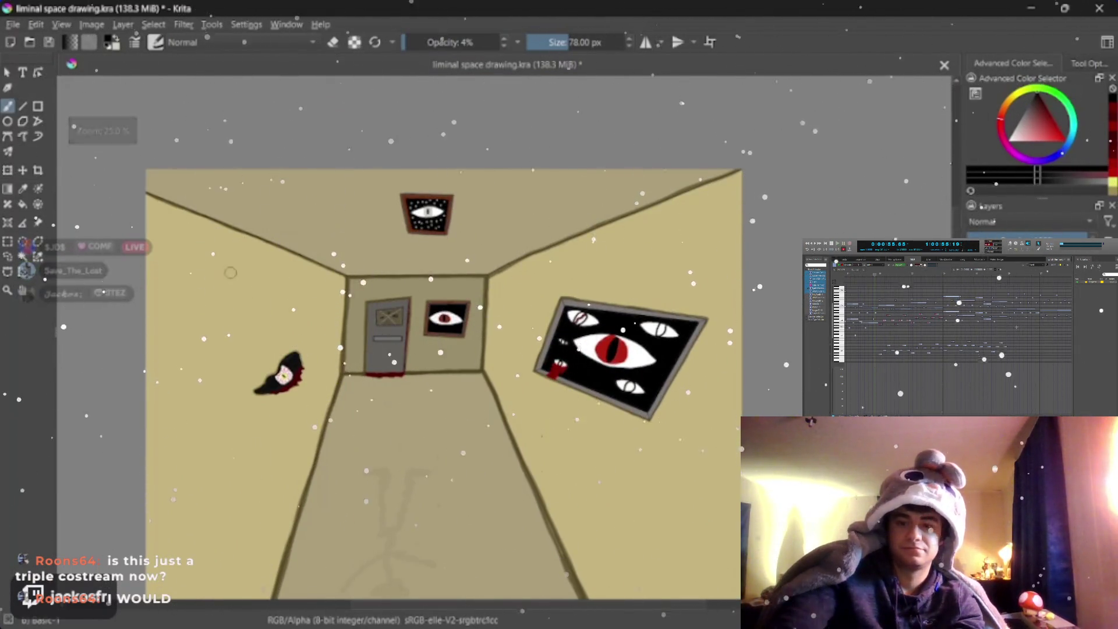
Step: Paint broad faint stains on the upper-left, lower-left and right walls with a 126 px brush
{"action": "mouse_move", "coordinate": [248, 265]}
{"action": "left_mouse_down"}
{"action": "mouse_move", "coordinate": [256, 247]}
{"action": "mouse_move", "coordinate": [248, 315]}
{"action": "left_mouse_up"}
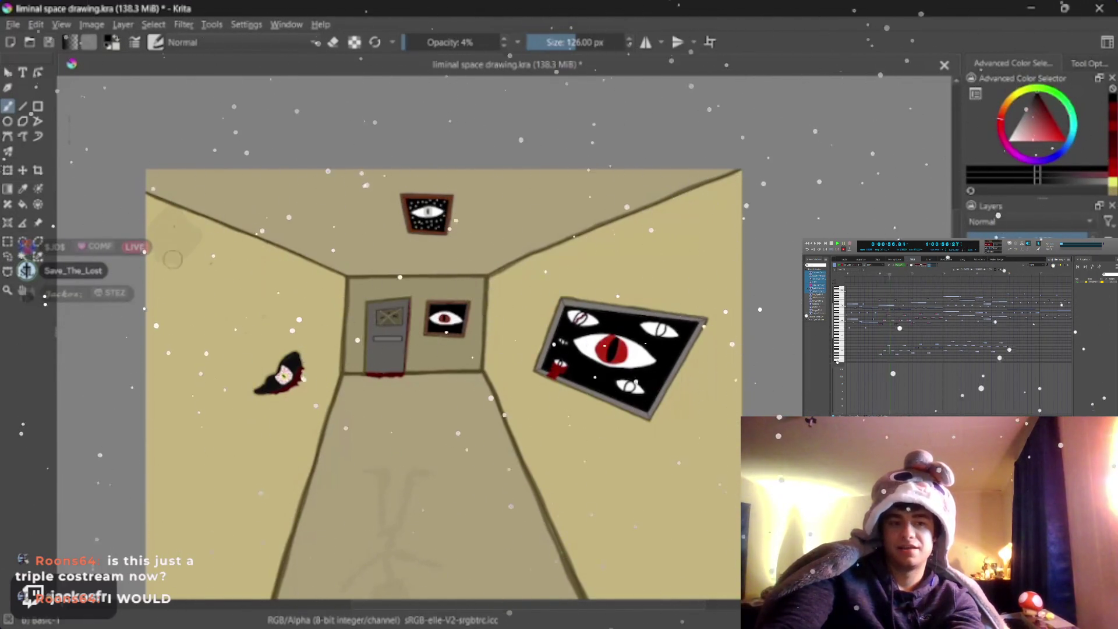
{"action": "mouse_move", "coordinate": [172, 259]}
{"action": "left_mouse_down"}
{"action": "mouse_move", "coordinate": [203, 302]}
{"action": "mouse_move", "coordinate": [327, 365]}
{"action": "left_mouse_up"}
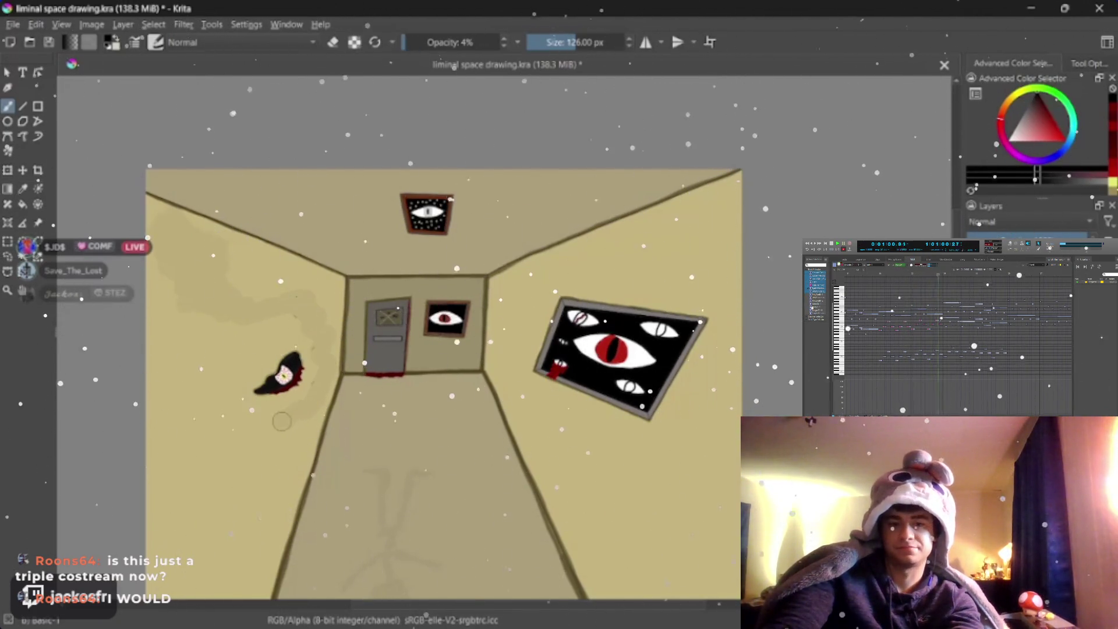
{"action": "left_click_drag", "start_coordinate": [256, 422], "coordinate": [185, 479]}
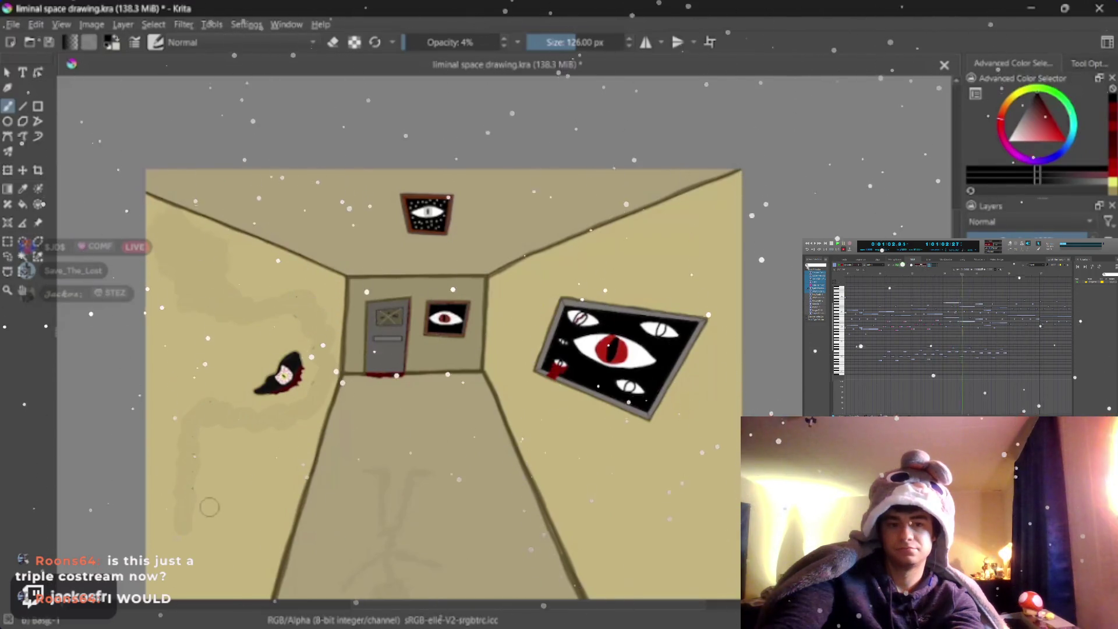
{"action": "mouse_move", "coordinate": [511, 284]}
{"action": "left_mouse_down"}
{"action": "mouse_move", "coordinate": [530, 304]}
{"action": "mouse_move", "coordinate": [613, 318]}
{"action": "left_mouse_up"}
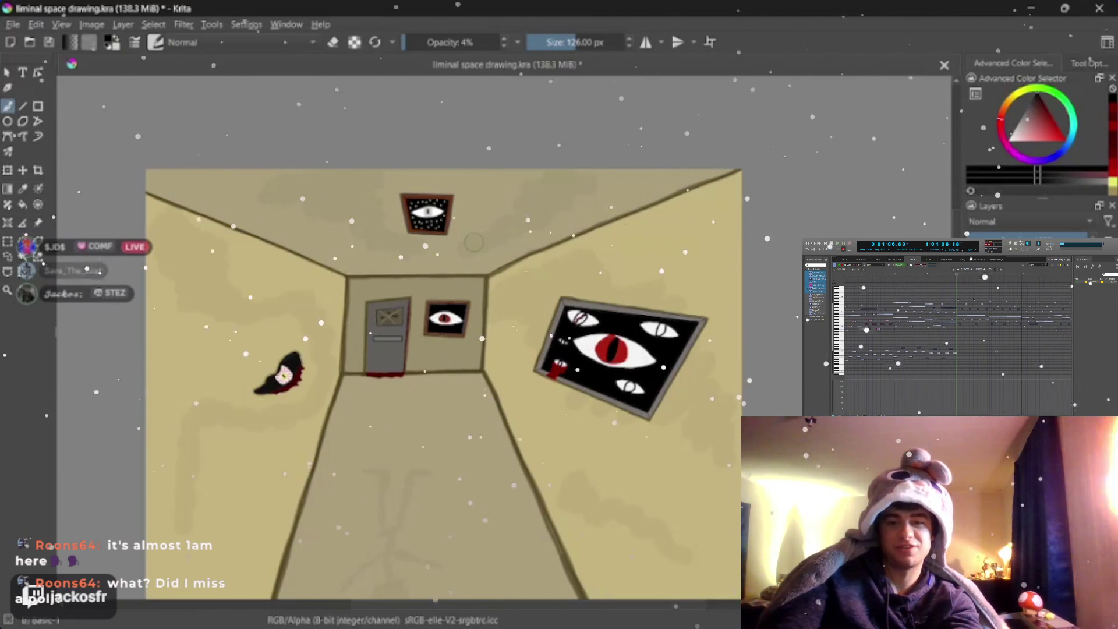
{"action": "scroll", "coordinate": [533, 373], "scroll_direction": "up", "scroll_amount": 5}
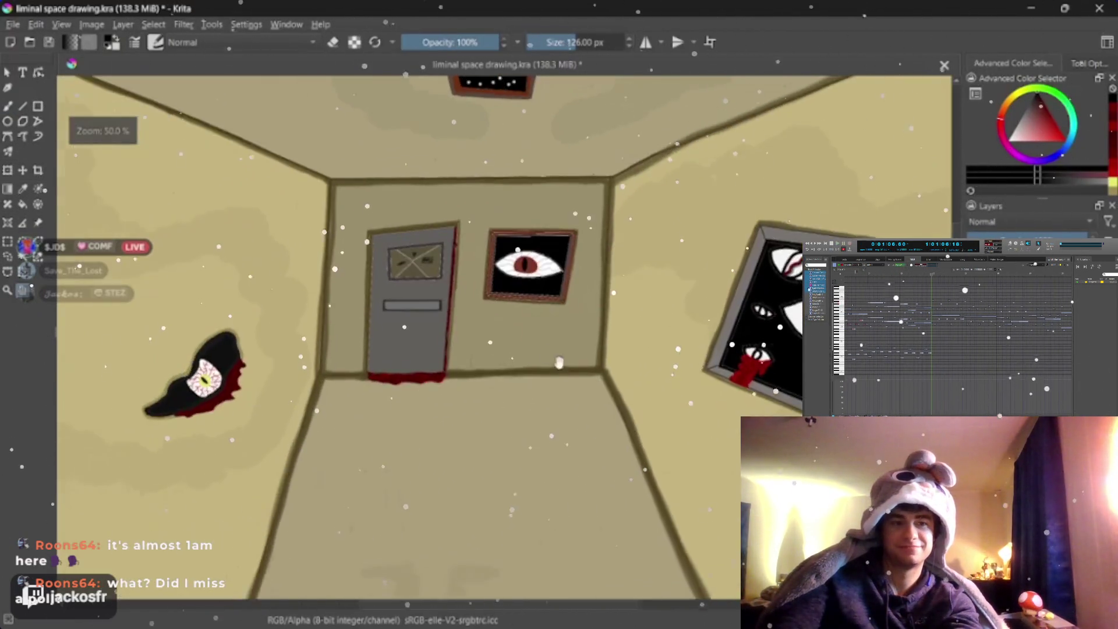
Step: Paint faint grey grime across the lower door with a 44 px brush at 4% opacity
{"action": "scroll", "coordinate": [533, 372], "scroll_direction": "up", "scroll_amount": 3}
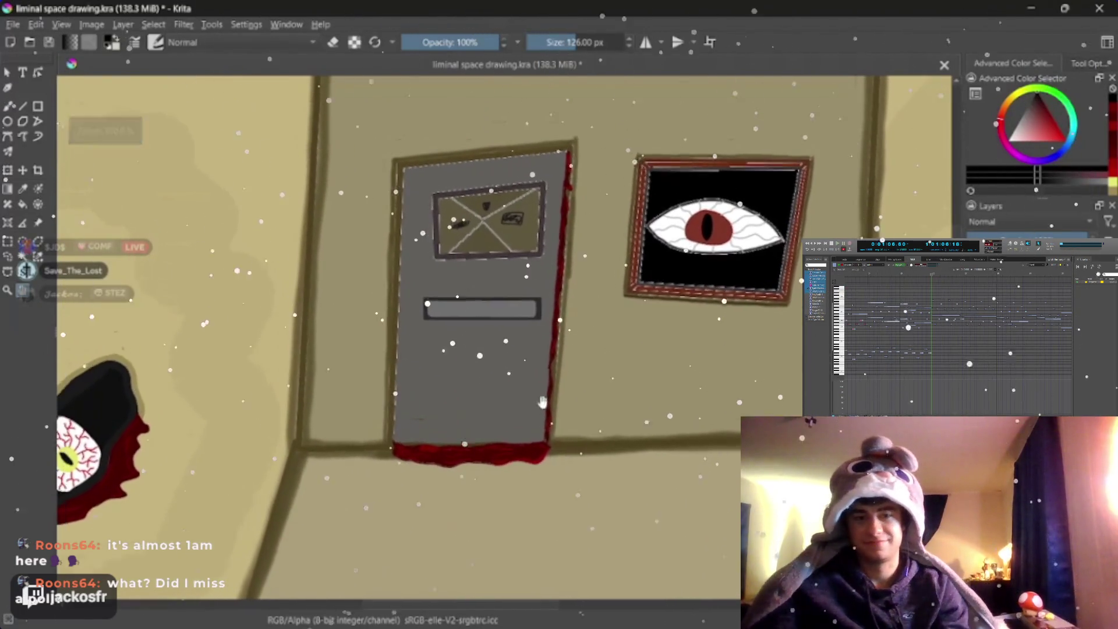
{"action": "key", "text": "b"}
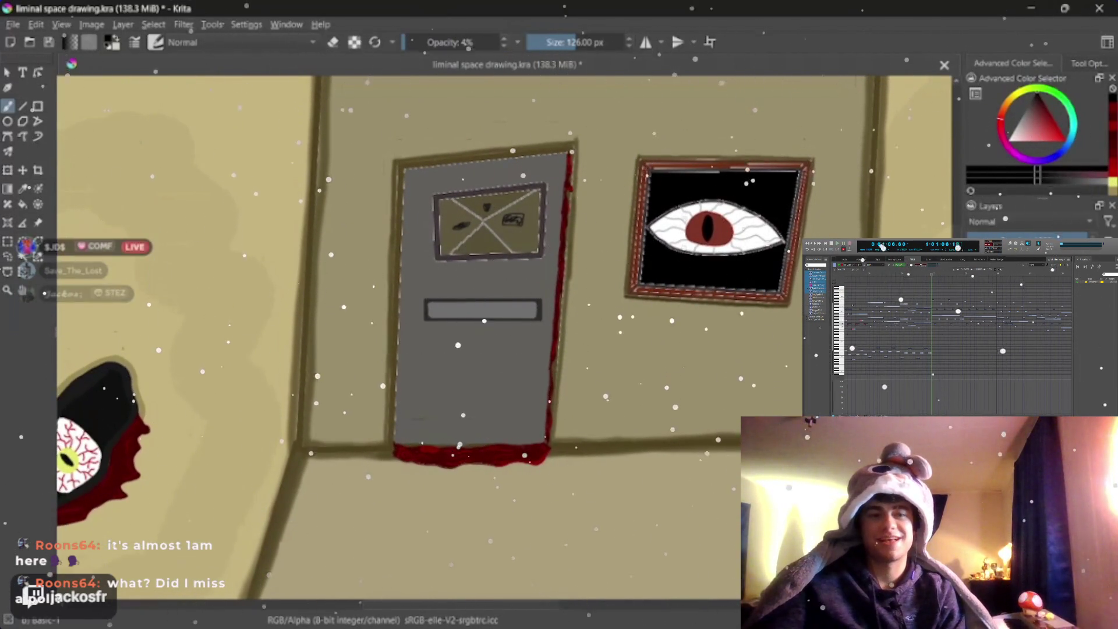
{"action": "key", "text": "bracketleft"}
{"action": "key", "text": "bracketleft"}
{"action": "key", "text": "bracketleft"}
{"action": "key", "text": "bracketleft"}
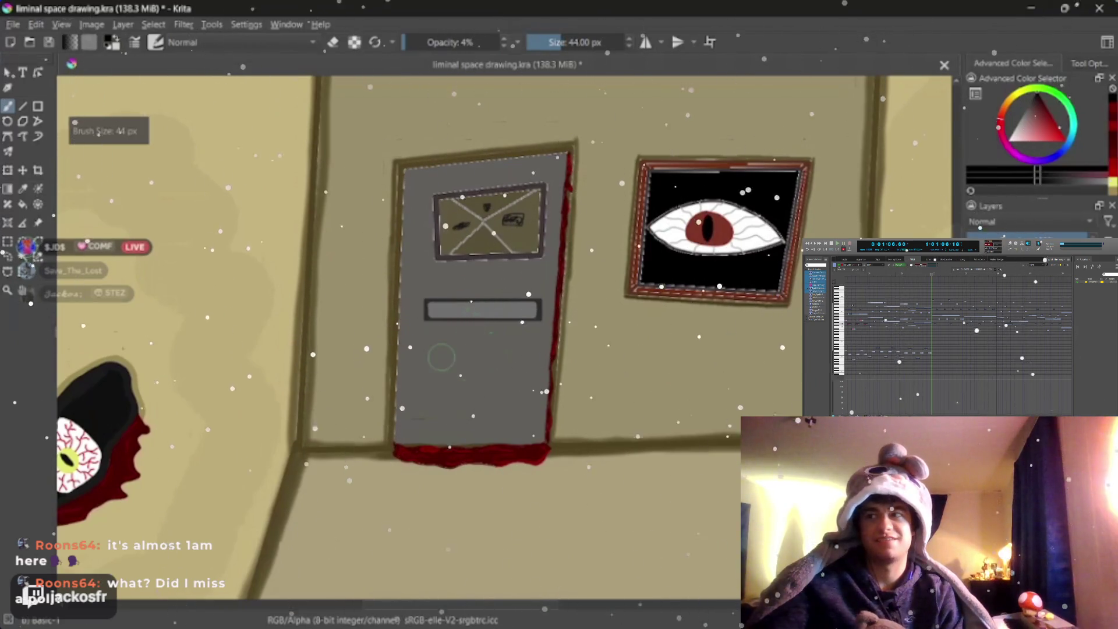
{"action": "mouse_move", "coordinate": [427, 355]}
{"action": "left_mouse_down"}
{"action": "mouse_move", "coordinate": [466, 364]}
{"action": "mouse_move", "coordinate": [501, 413]}
{"action": "left_mouse_up"}
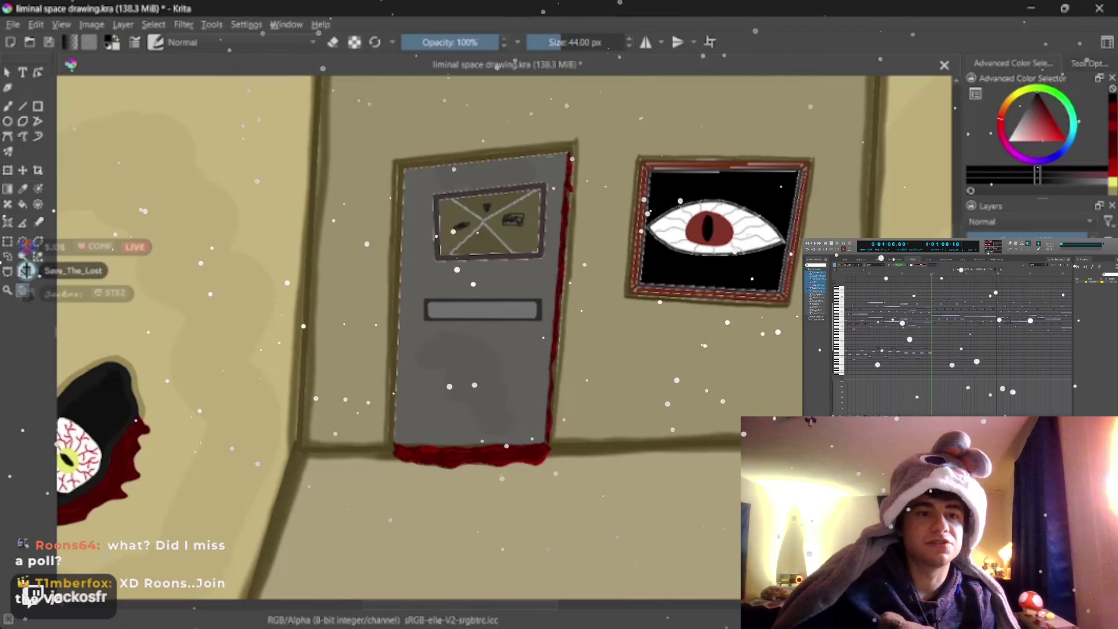
Step: Enlarge the faint brush to 103 px and paint a wavy grime streak across the floor
{"action": "left_click_drag", "start_coordinate": [375, 344], "coordinate": [420, 372]}
{"action": "scroll", "coordinate": [421, 371], "scroll_direction": "down", "scroll_amount": 4}
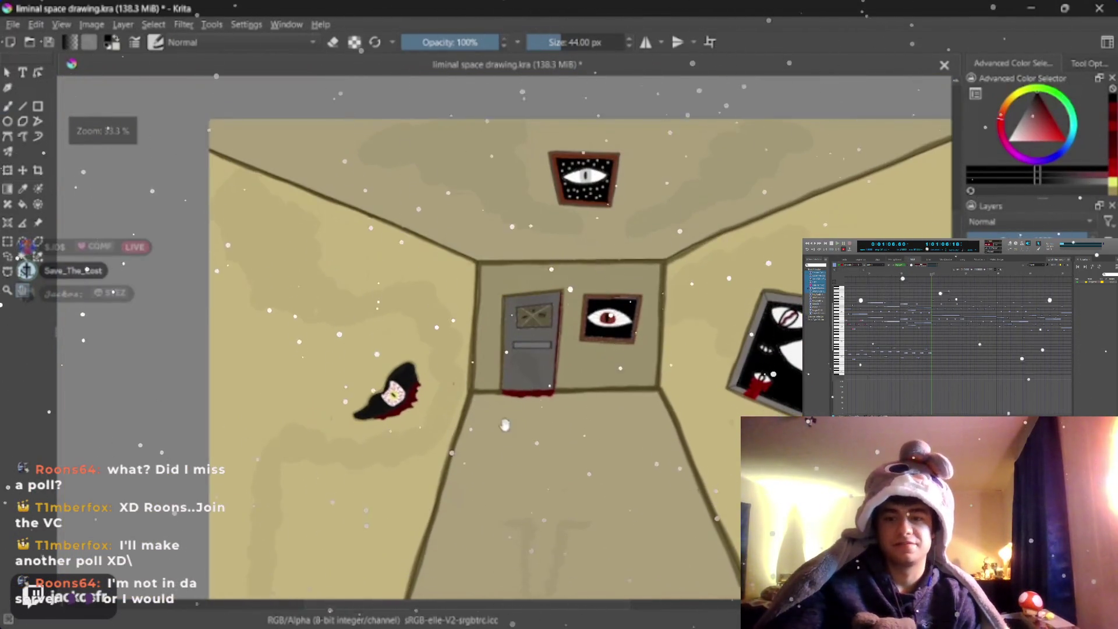
{"action": "scroll", "coordinate": [534, 355], "scroll_direction": "up", "scroll_amount": 2}
{"action": "scroll", "coordinate": [533, 373], "scroll_direction": "up", "scroll_amount": 3}
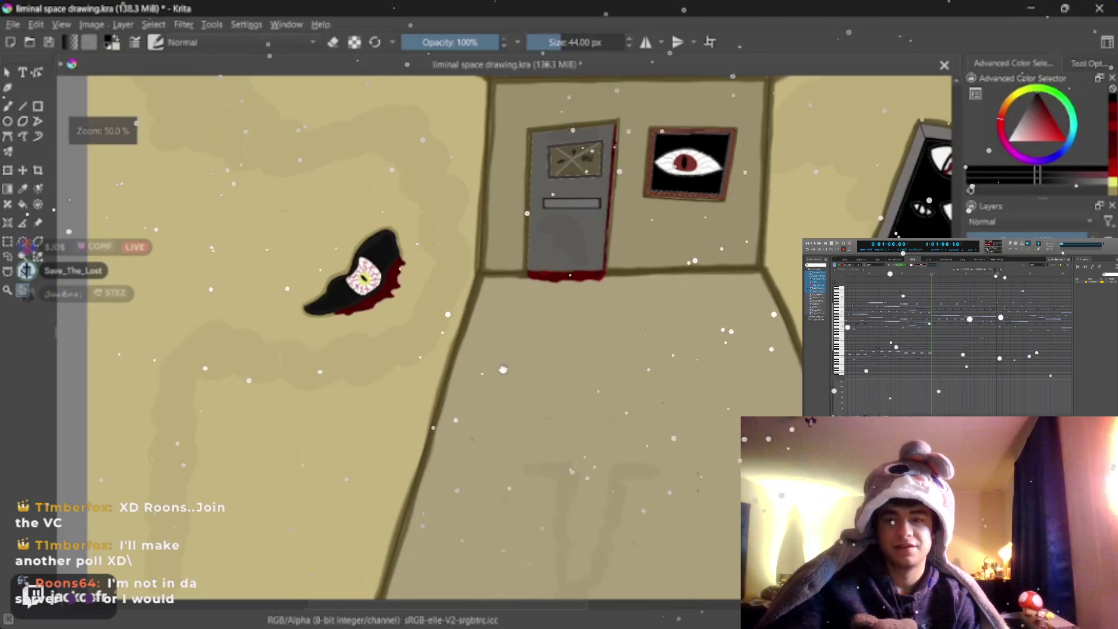
{"action": "left_click_drag", "start_coordinate": [530, 397], "coordinate": [474, 395]}
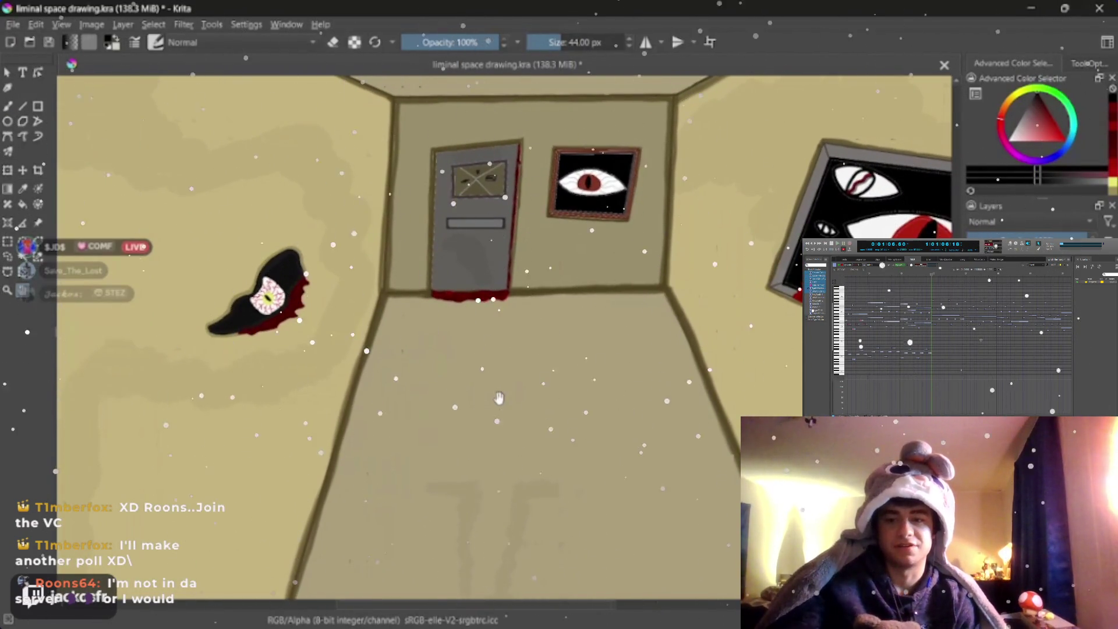
{"action": "scroll", "coordinate": [499, 398], "scroll_direction": "up", "scroll_amount": 1}
{"action": "scroll", "coordinate": [500, 398], "scroll_direction": "down", "scroll_amount": 2}
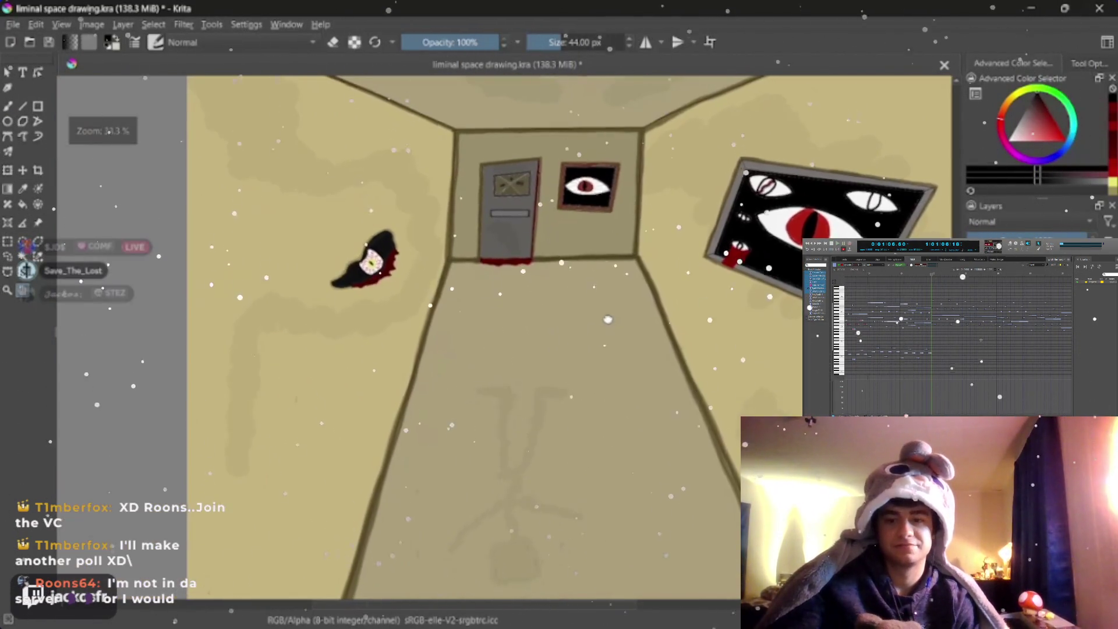
{"action": "left_click_drag", "start_coordinate": [608, 319], "coordinate": [554, 471]}
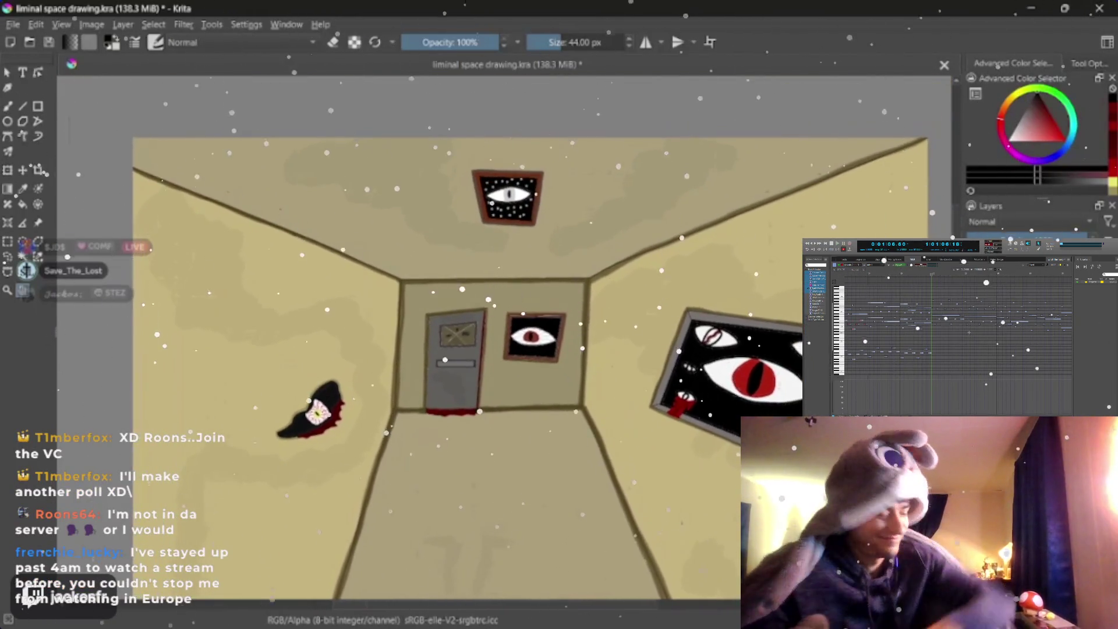
{"action": "scroll", "coordinate": [170, 170], "scroll_direction": "down", "scroll_amount": 2}
{"action": "scroll", "coordinate": [171, 170], "scroll_direction": "up", "scroll_amount": 3}
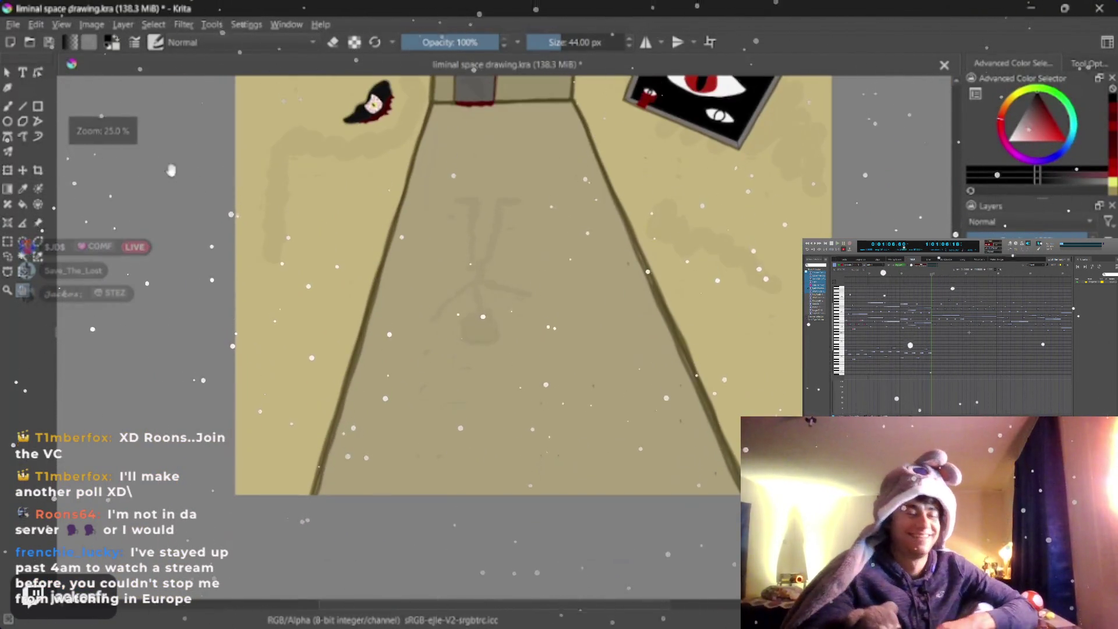
{"action": "key", "text": "b"}
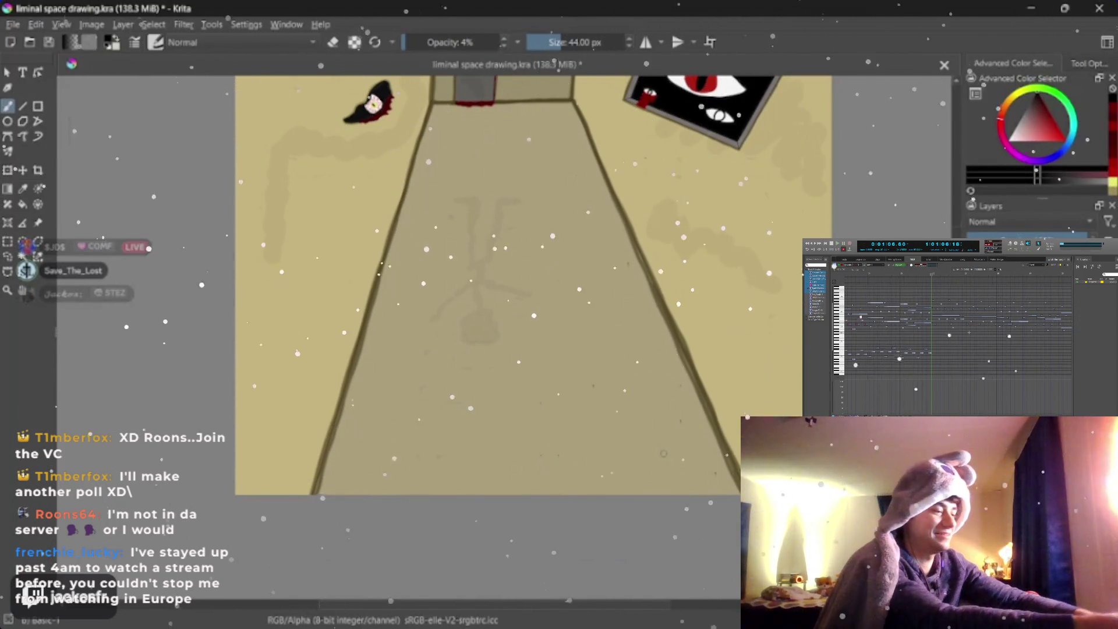
{"action": "mouse_move", "coordinate": [663, 453]}
{"action": "left_mouse_down"}
{"action": "mouse_move", "coordinate": [667, 466]}
{"action": "mouse_move", "coordinate": [393, 449]}
{"action": "left_mouse_up"}
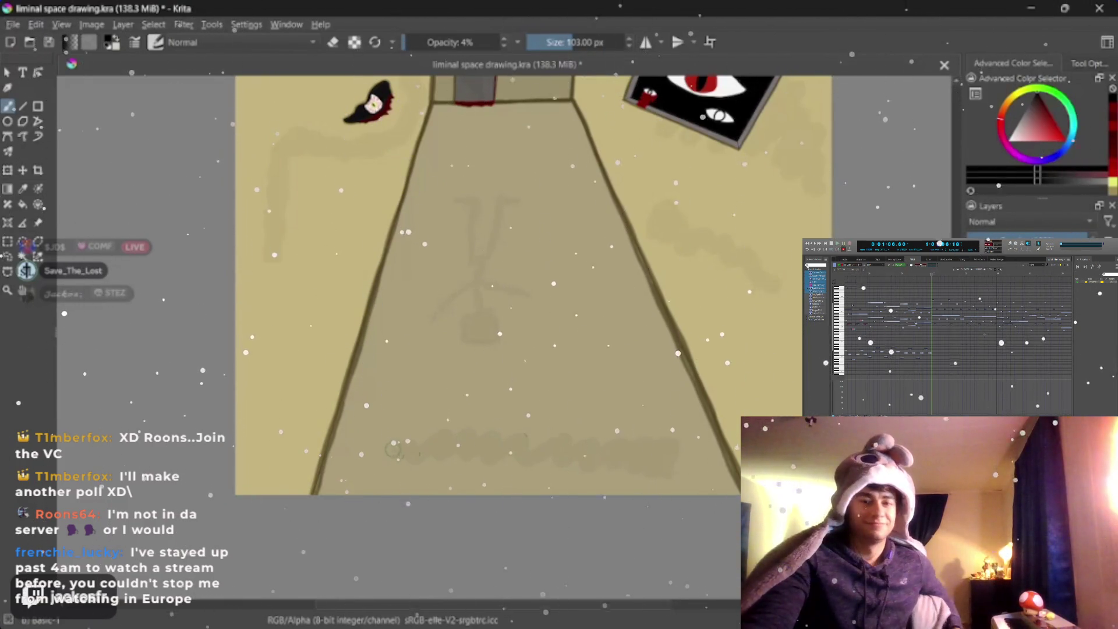
{"action": "key", "text": "ctrl+z"}
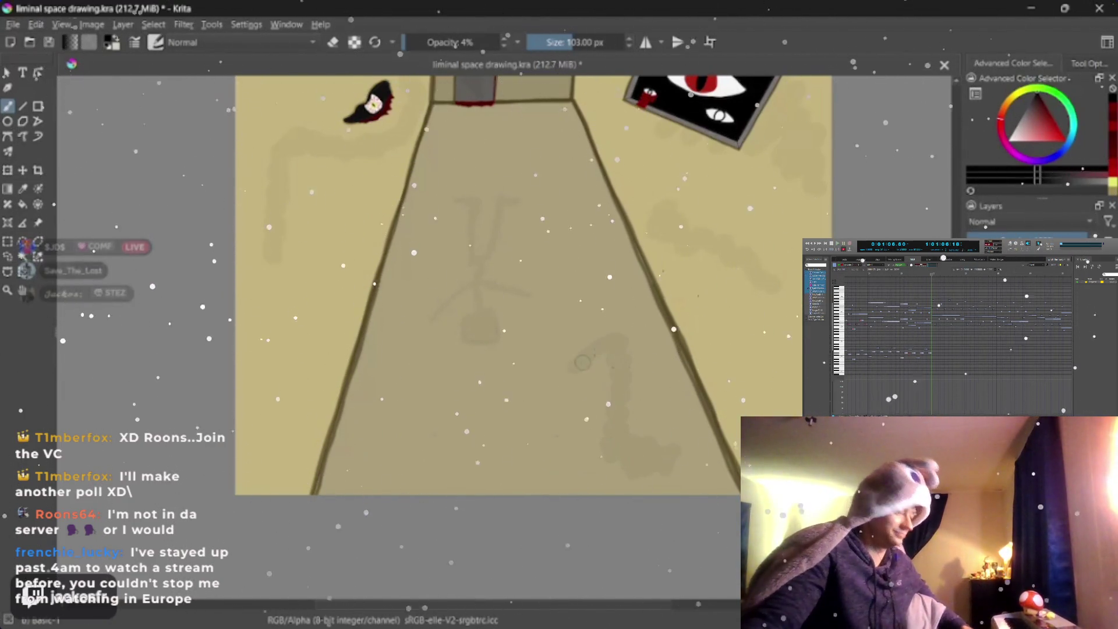
{"action": "left_click_drag", "start_coordinate": [526, 441], "coordinate": [401, 396]}
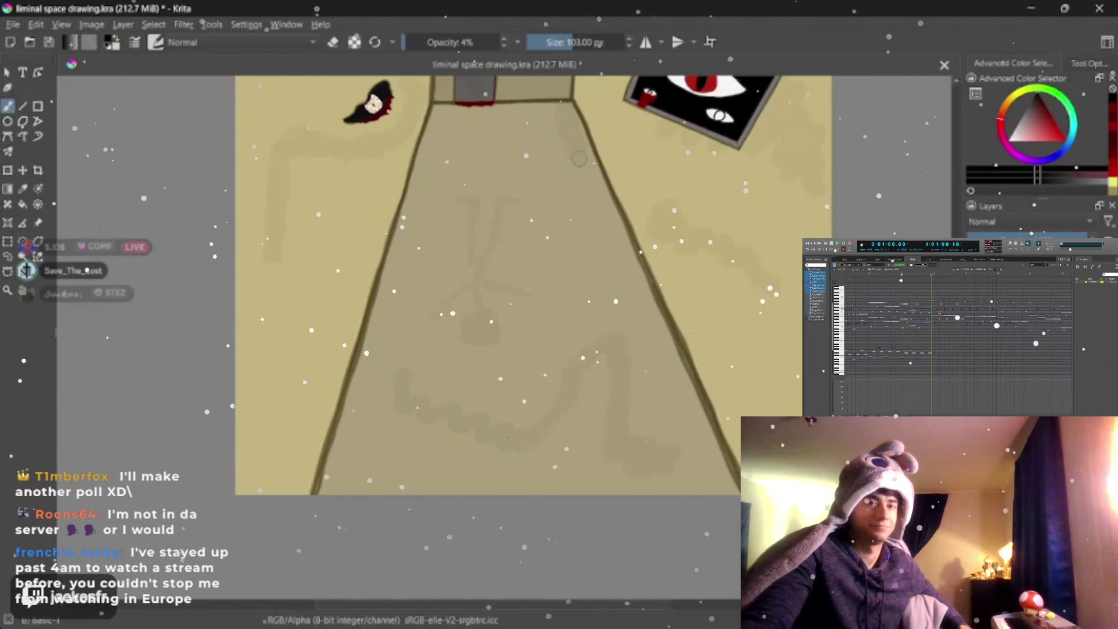
Step: Try another faint grime stroke on the lower floor, undo it, and reframe the hallway
{"action": "left_click", "coordinate": [496, 42]}
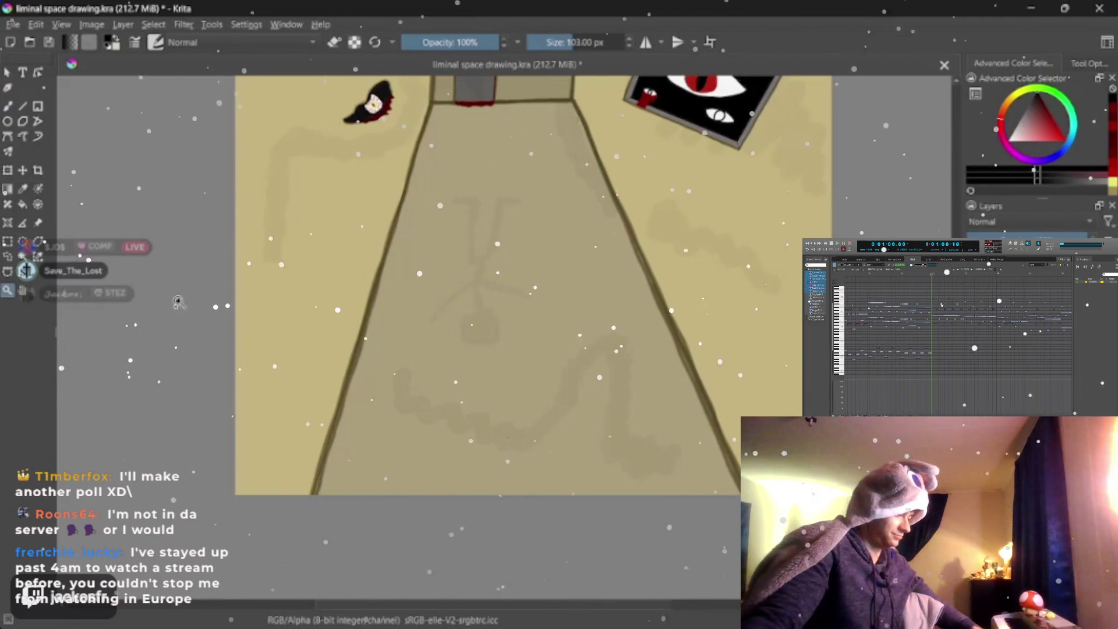
{"action": "left_click_drag", "start_coordinate": [242, 302], "coordinate": [210, 418]}
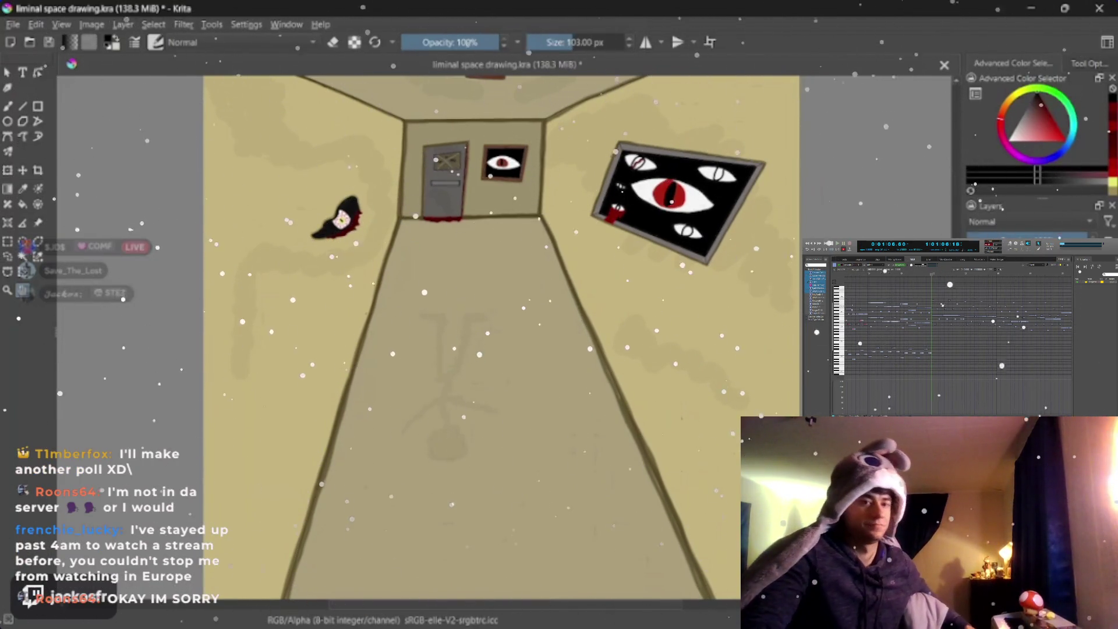
{"action": "key", "text": "b"}
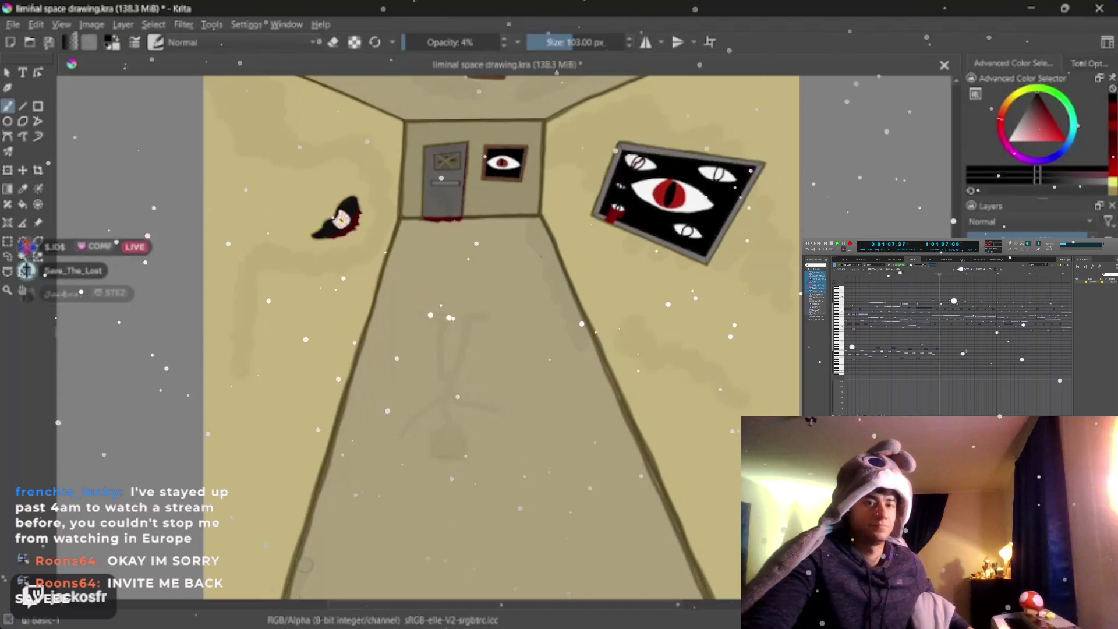
{"action": "left_click_drag", "start_coordinate": [438, 276], "coordinate": [343, 460]}
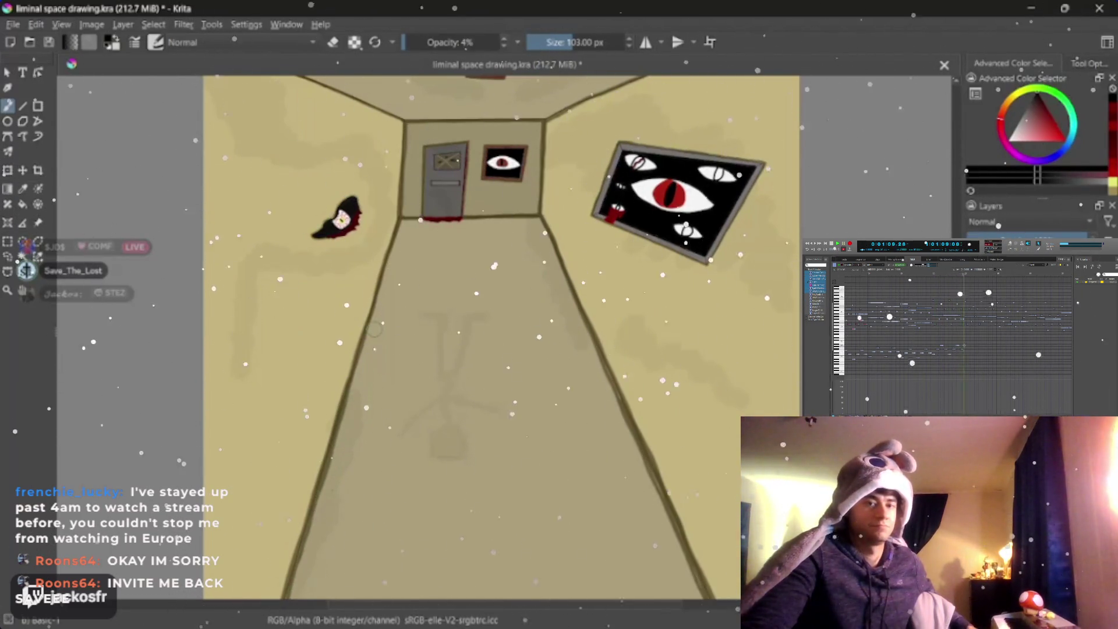
{"action": "key", "text": "ctrl+z"}
{"action": "left_click_drag", "start_coordinate": [374, 329], "coordinate": [441, 321]}
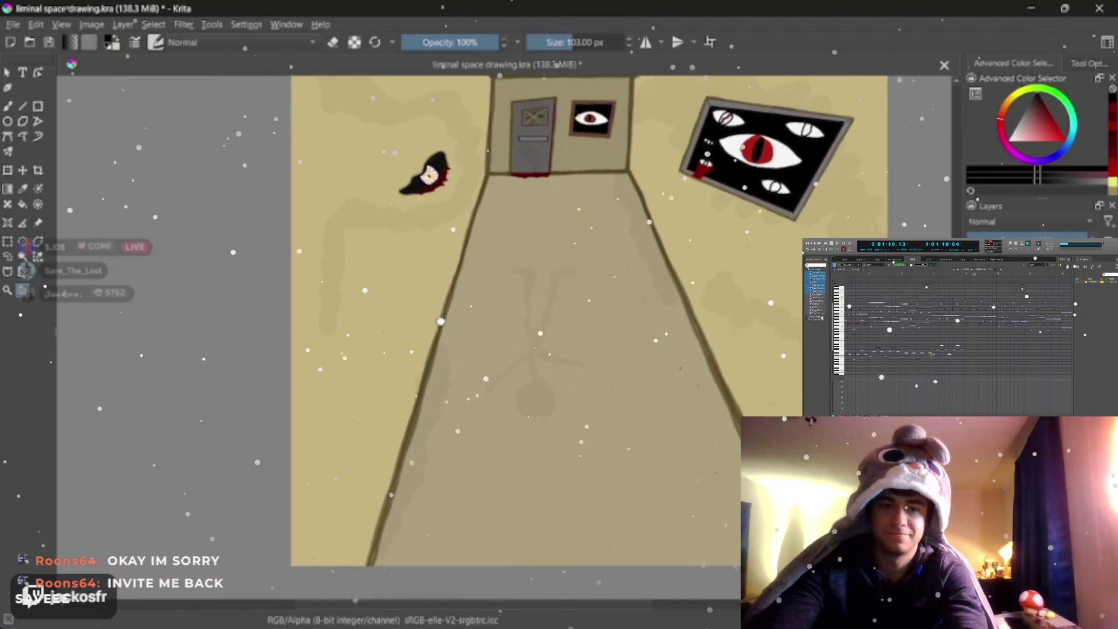
{"action": "scroll", "coordinate": [441, 321], "scroll_direction": "down", "scroll_amount": 5}
{"action": "scroll", "coordinate": [524, 361], "scroll_direction": "up", "scroll_amount": 2}
{"action": "scroll", "coordinate": [559, 378], "scroll_direction": "up", "scroll_amount": 1}
{"action": "scroll", "coordinate": [592, 400], "scroll_direction": "up", "scroll_amount": 1}
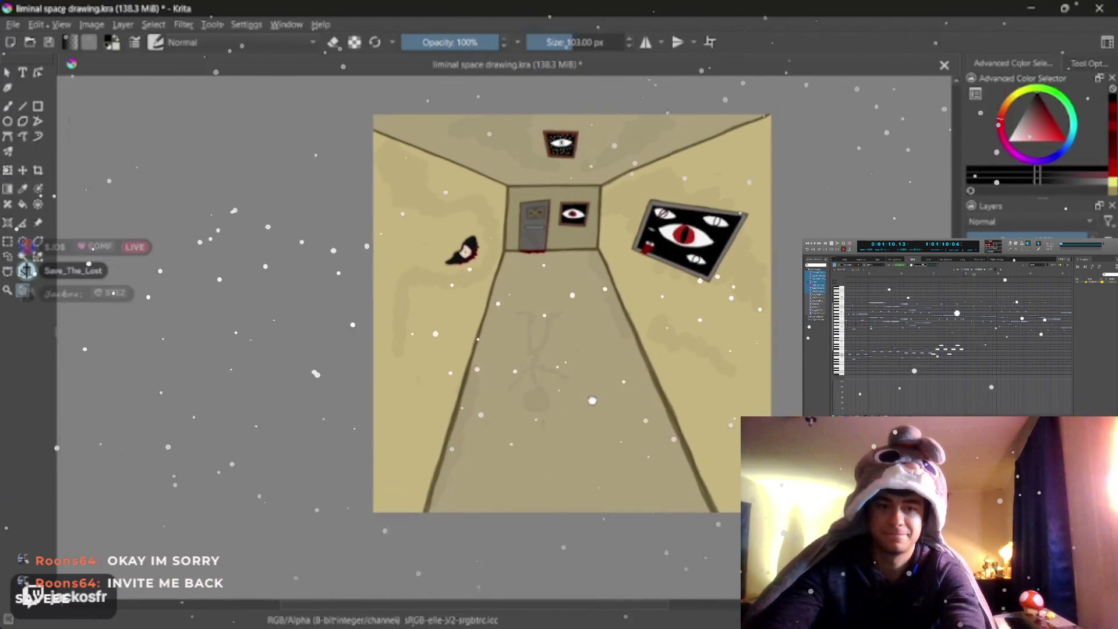
{"action": "left_click_drag", "start_coordinate": [593, 400], "coordinate": [592, 424]}
{"action": "key", "text": "b"}
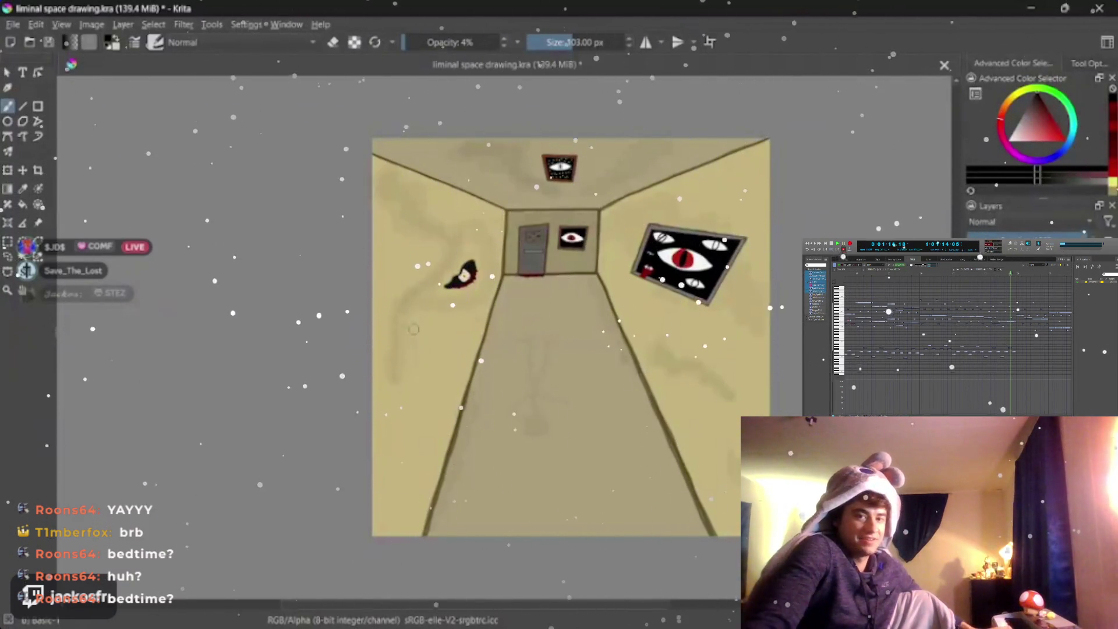
Step: Shrink the brush to 32 then 16 px and paint a faint grey grime smudge below the door handle
{"action": "key", "text": "space"}
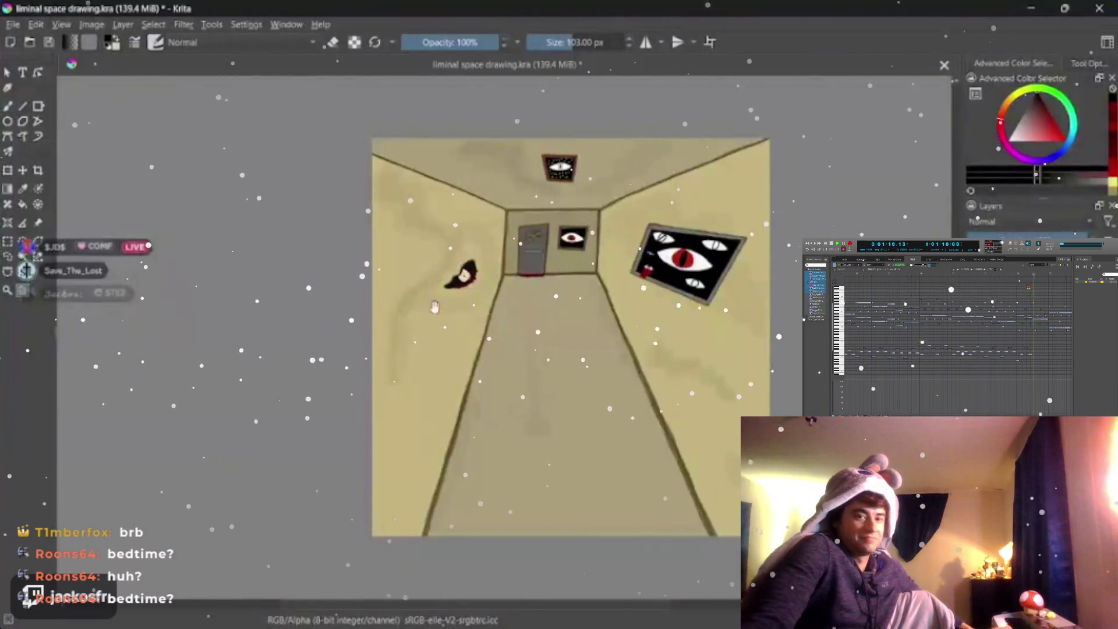
{"action": "scroll", "coordinate": [434, 307], "scroll_direction": "up", "scroll_amount": 1}
{"action": "scroll", "coordinate": [435, 306], "scroll_direction": "up", "scroll_amount": 2}
{"action": "scroll", "coordinate": [434, 307], "scroll_direction": "up", "scroll_amount": 1}
{"action": "scroll", "coordinate": [435, 307], "scroll_direction": "up", "scroll_amount": 1}
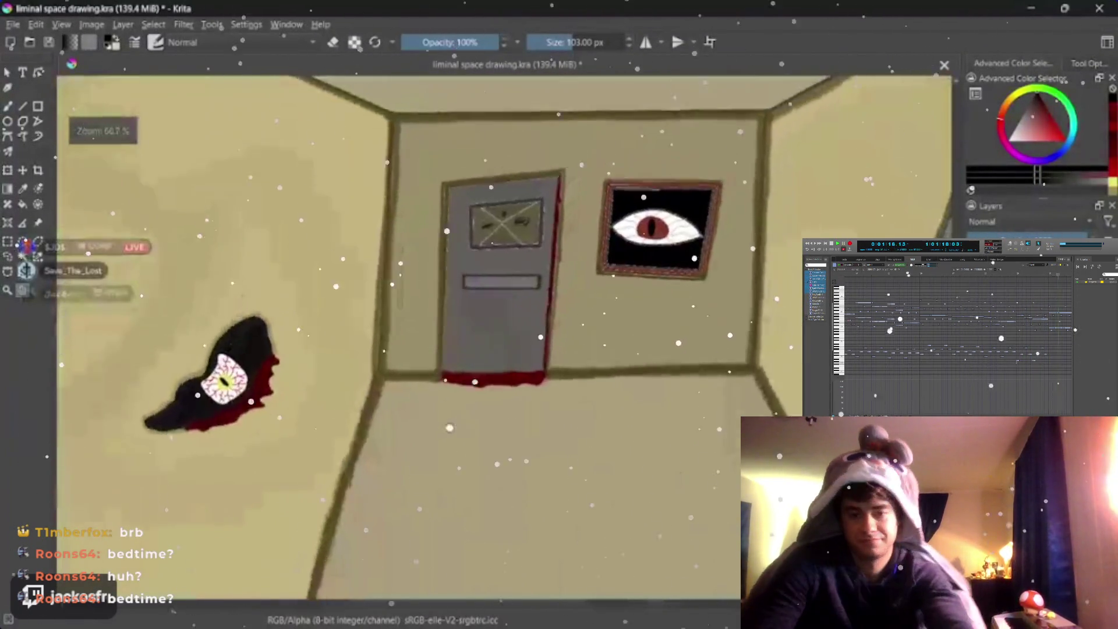
{"action": "scroll", "coordinate": [422, 285], "scroll_direction": "up", "scroll_amount": 1}
{"action": "scroll", "coordinate": [423, 285], "scroll_direction": "up", "scroll_amount": 1}
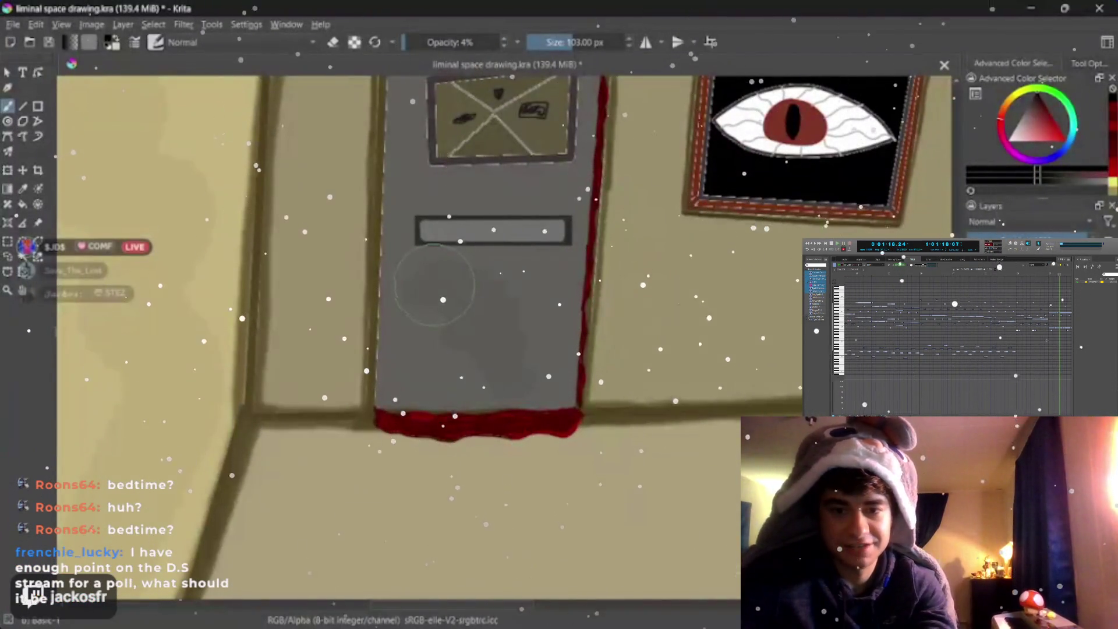
{"action": "left_click_drag", "start_coordinate": [434, 286], "coordinate": [426, 287], "text": "shift"}
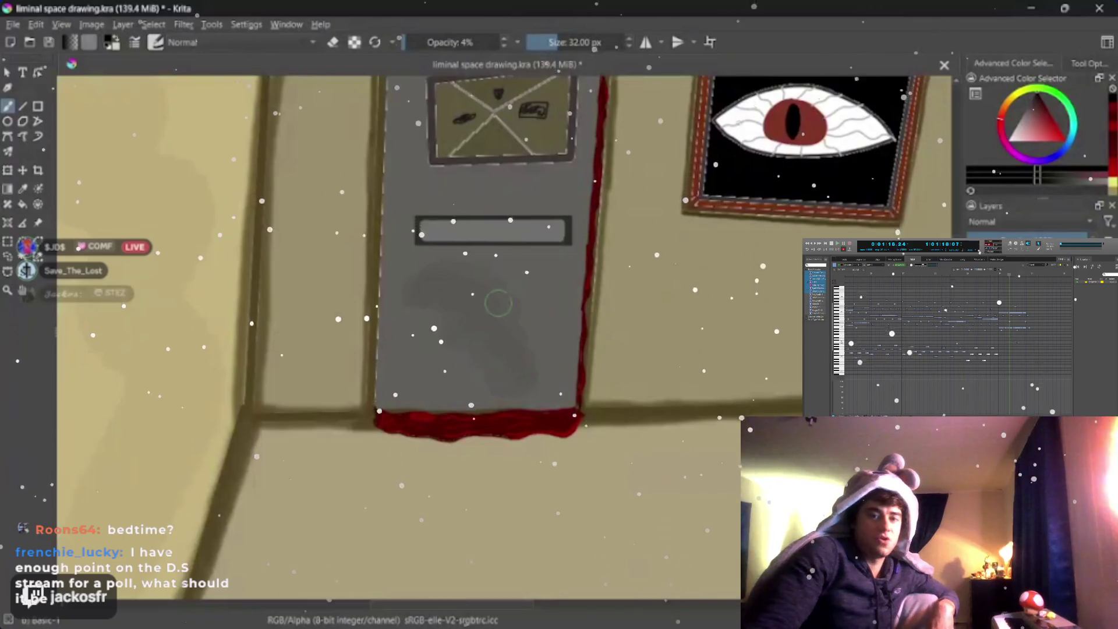
{"action": "key", "text": "bracketleft"}
{"action": "key", "text": "bracketleft"}
{"action": "key", "text": "bracketleft"}
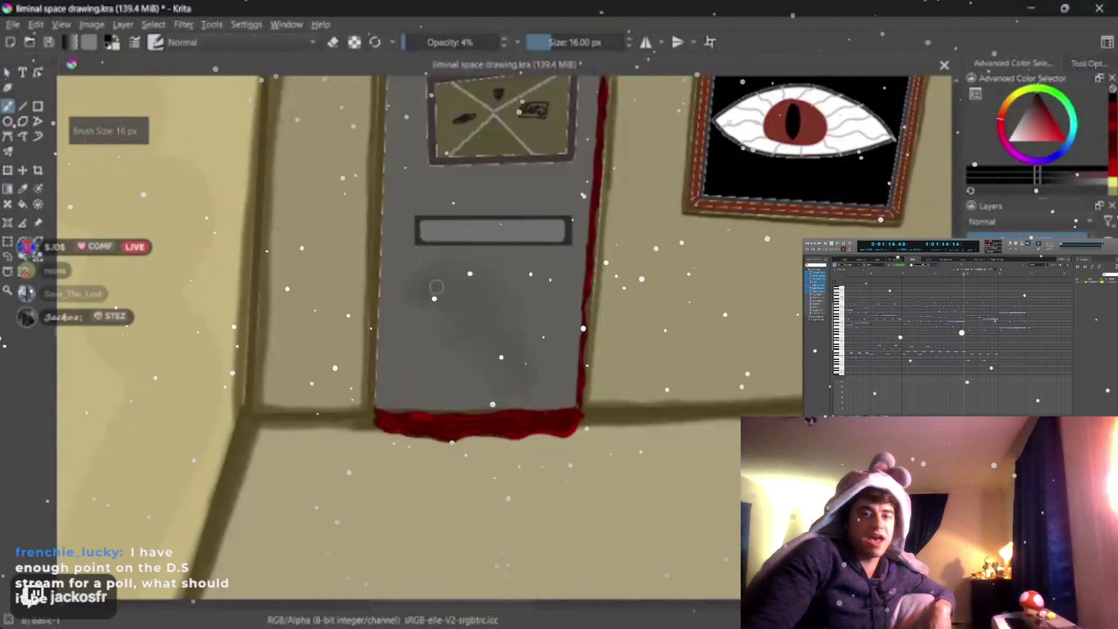
{"action": "left_click_drag", "start_coordinate": [437, 287], "coordinate": [528, 378]}
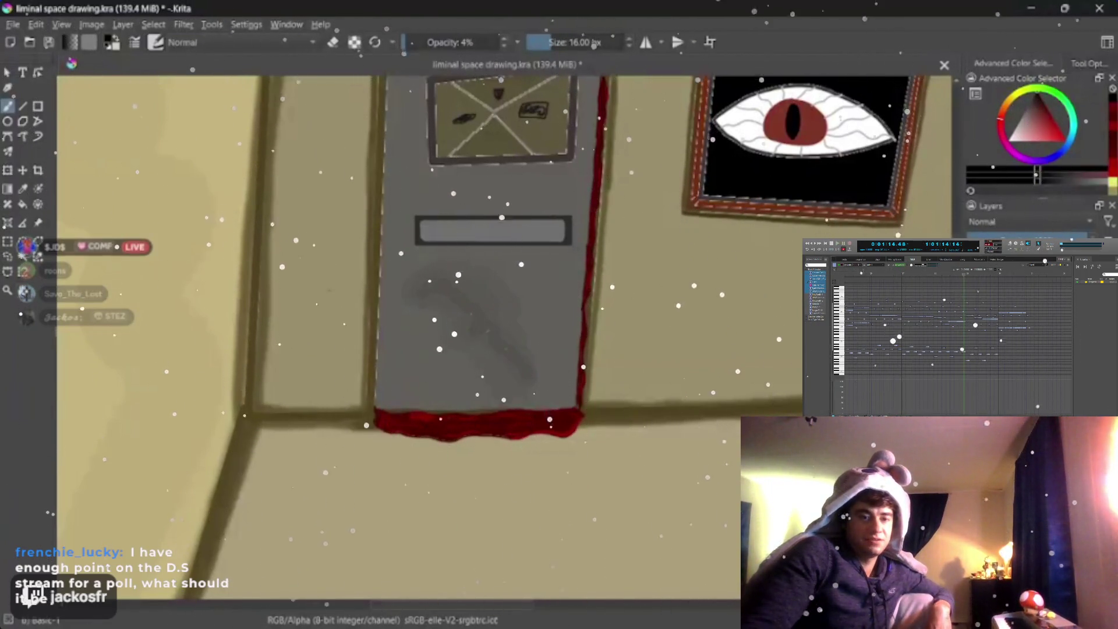
{"action": "key", "text": "minus"}
{"action": "key", "text": "minus"}
{"action": "key", "text": "minus"}
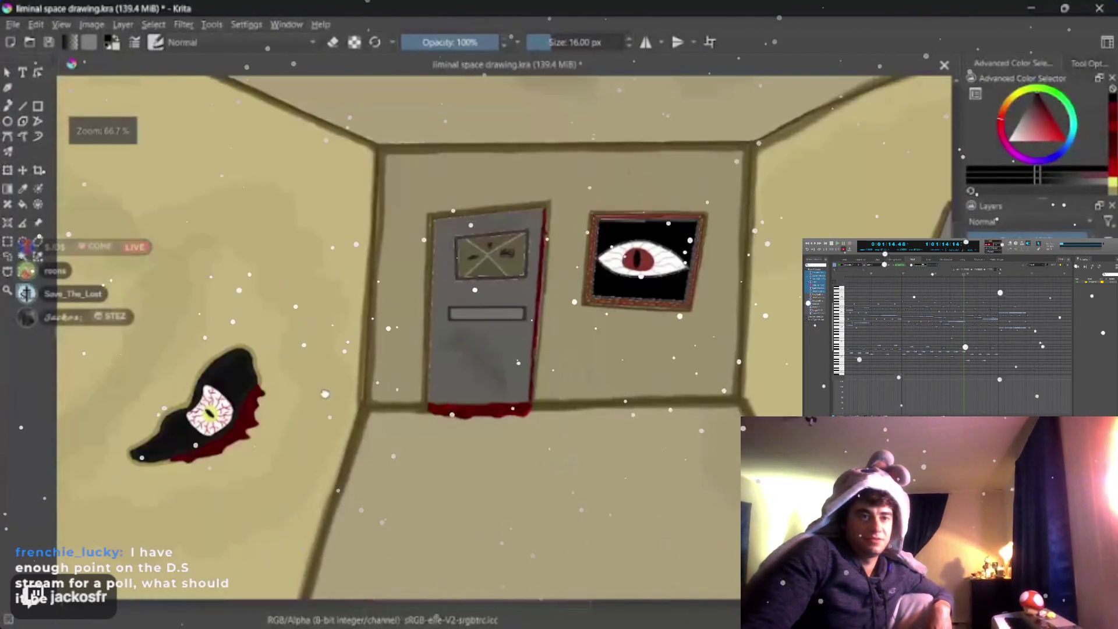
{"action": "key", "text": "minus"}
{"action": "key", "text": "minus"}
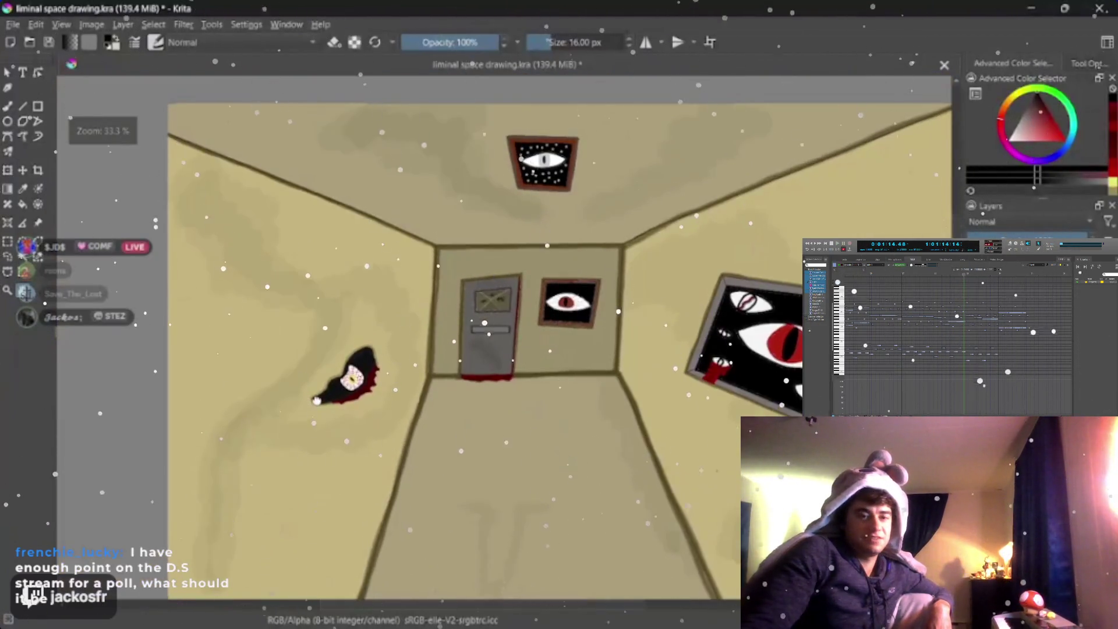
{"action": "key", "text": "plus"}
{"action": "key", "text": "plus"}
{"action": "key", "text": "minus"}
{"action": "key", "text": "minus"}
{"action": "key", "text": "minus"}
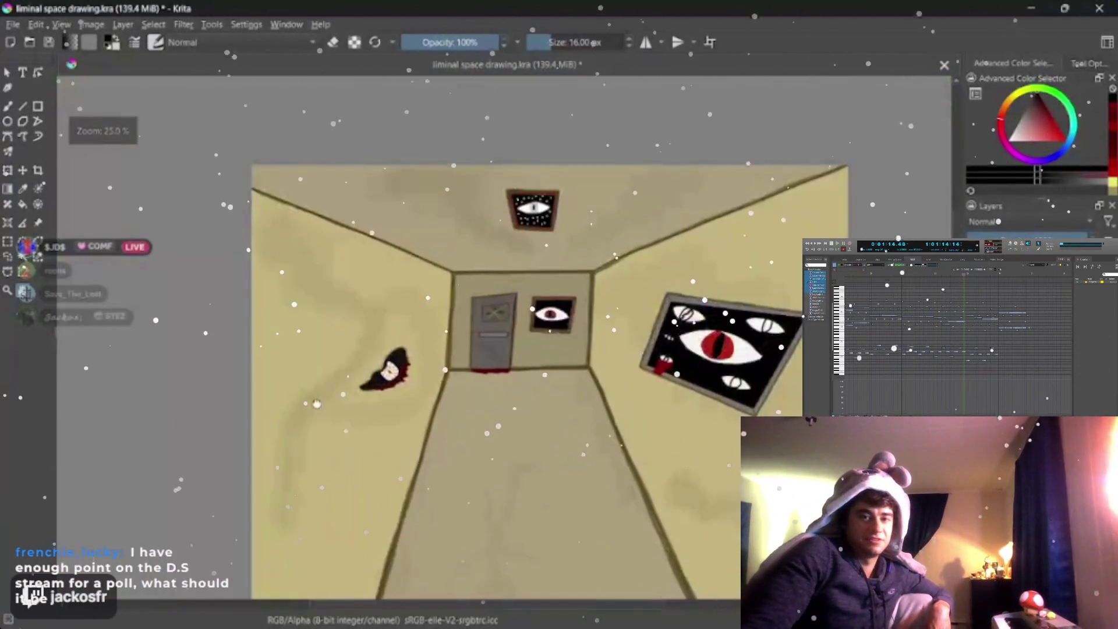
{"action": "key", "text": "minus"}
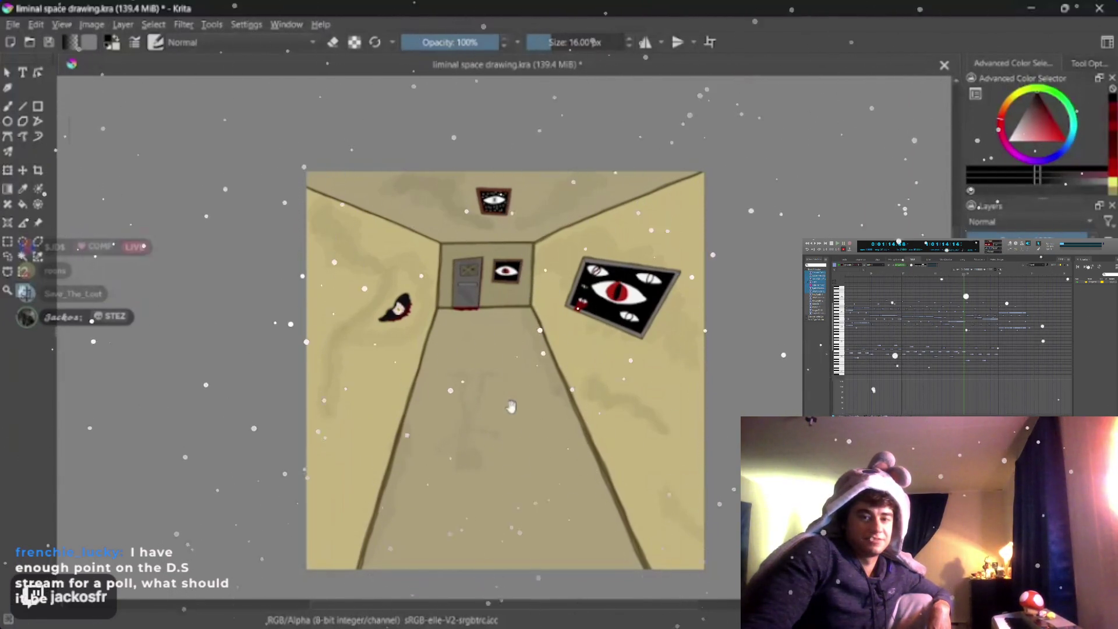
{"action": "left_click_drag", "start_coordinate": [512, 407], "coordinate": [491, 379]}
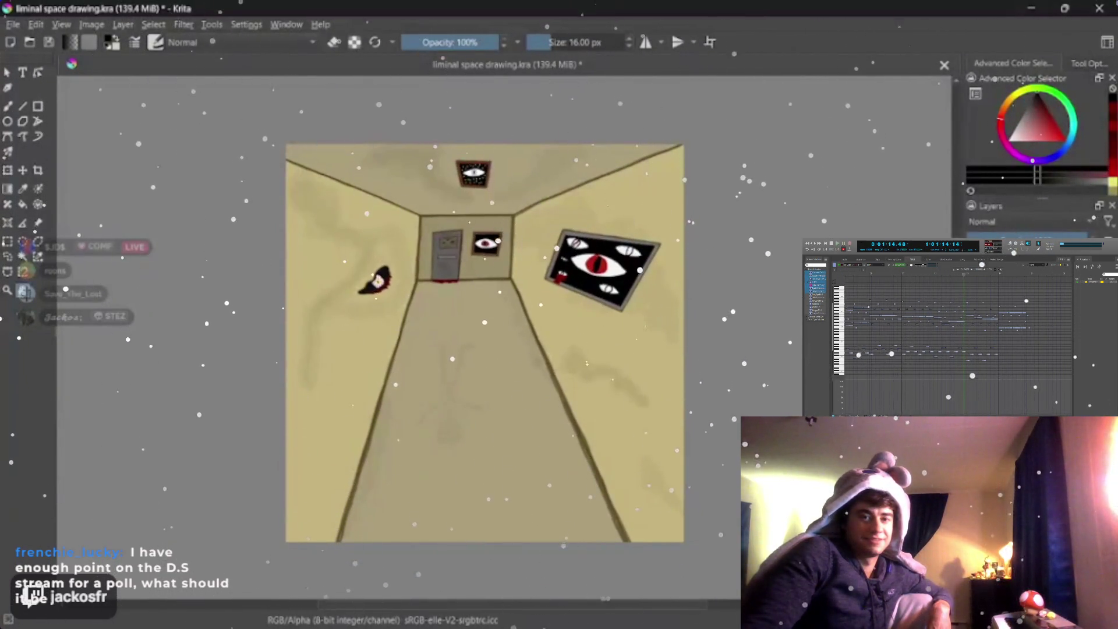